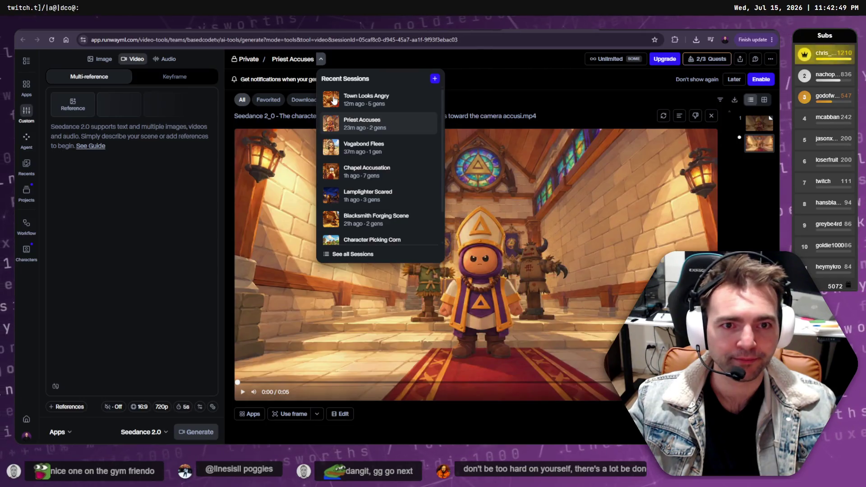
Start a fresh Runway video generation session from Recent Sessions
scroll(367, 236, down, 2)
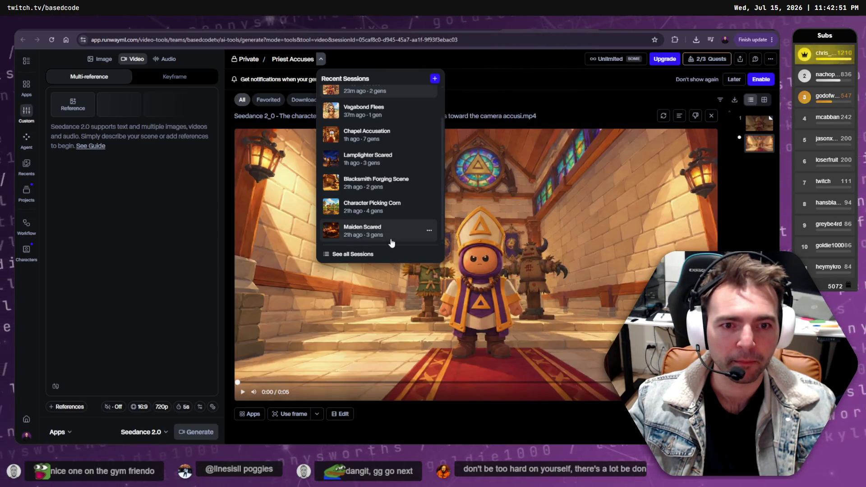
scroll(388, 239, up, 2)
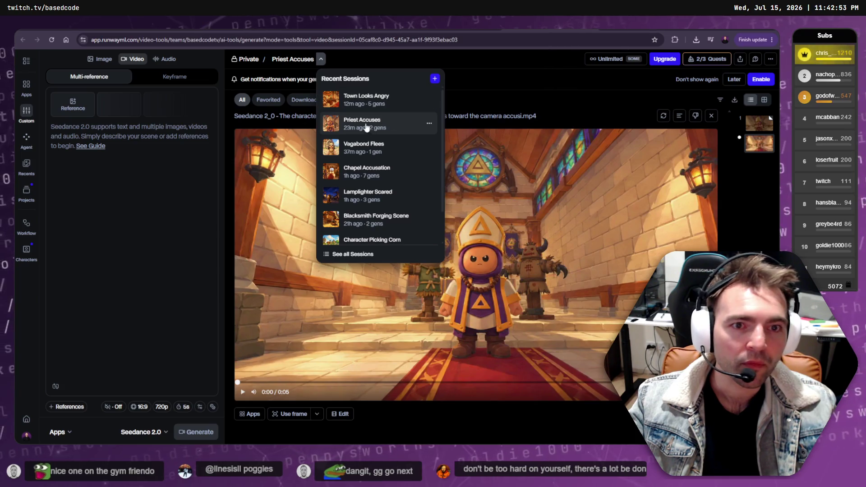
click(436, 79)
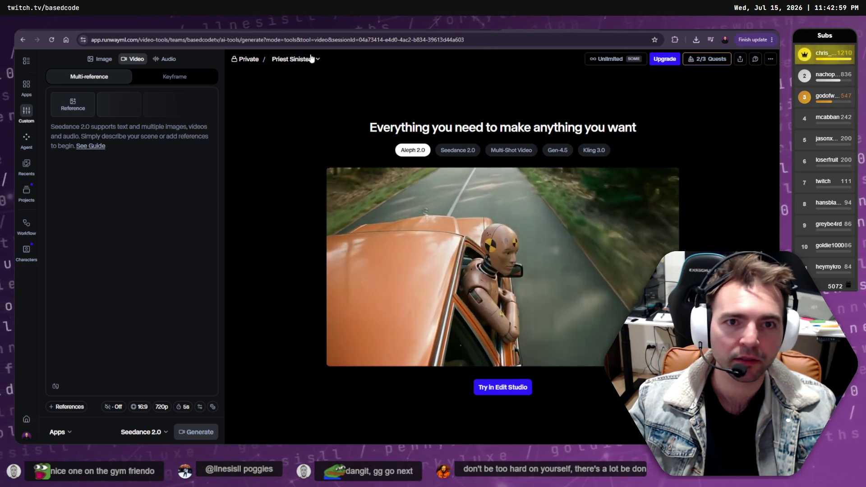
click(321, 61)
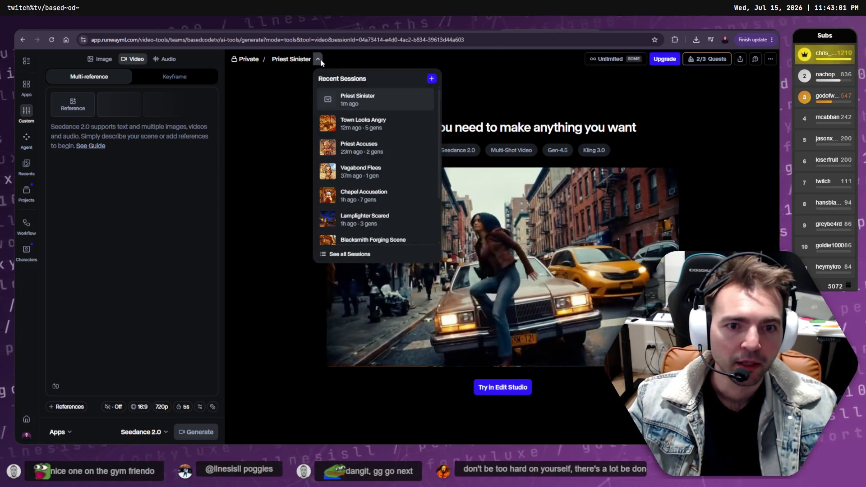
scroll(396, 131, down, 1)
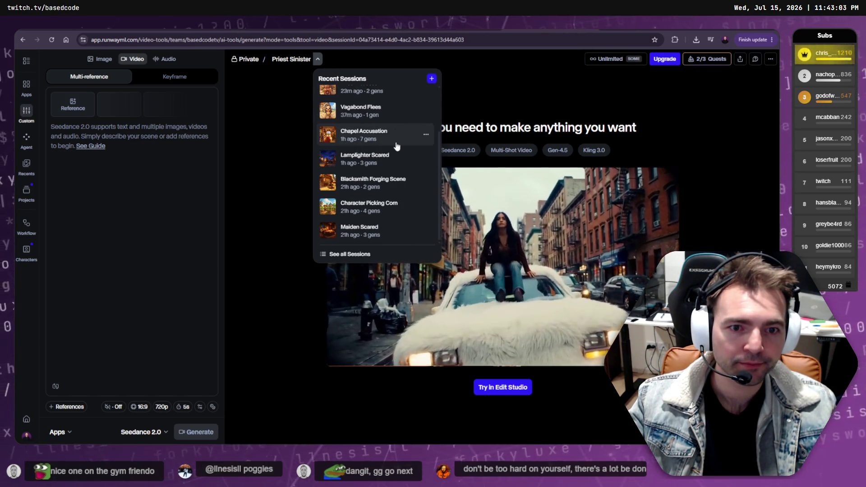
scroll(396, 131, up, 1)
click(79, 106)
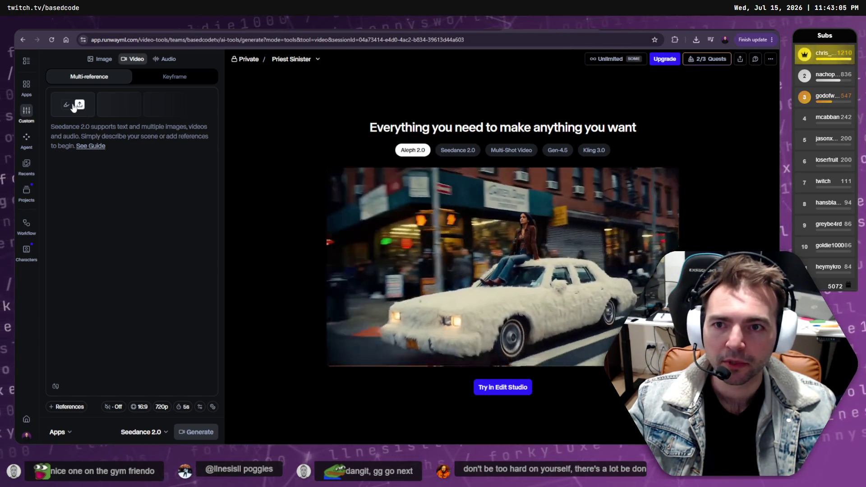
Use the tldrawFile storyboard image as reference Image 1, then go to ChatGPT
click(79, 106)
double_click(302, 177)
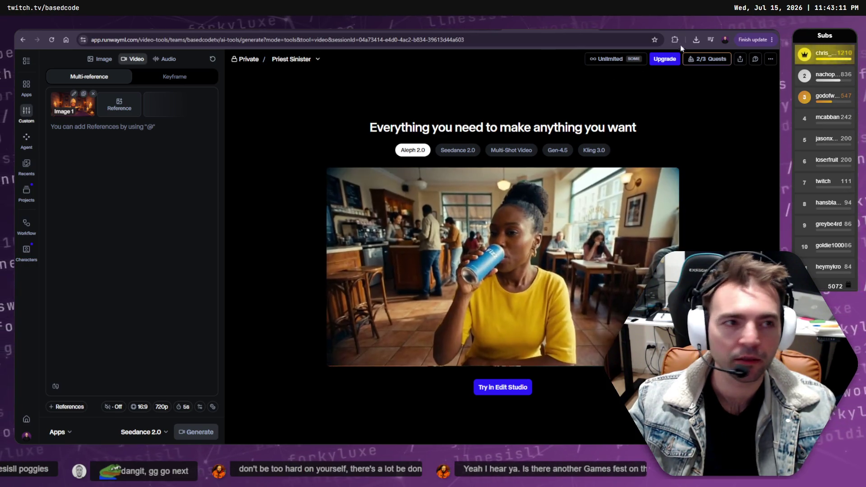
key(alt+Tab)
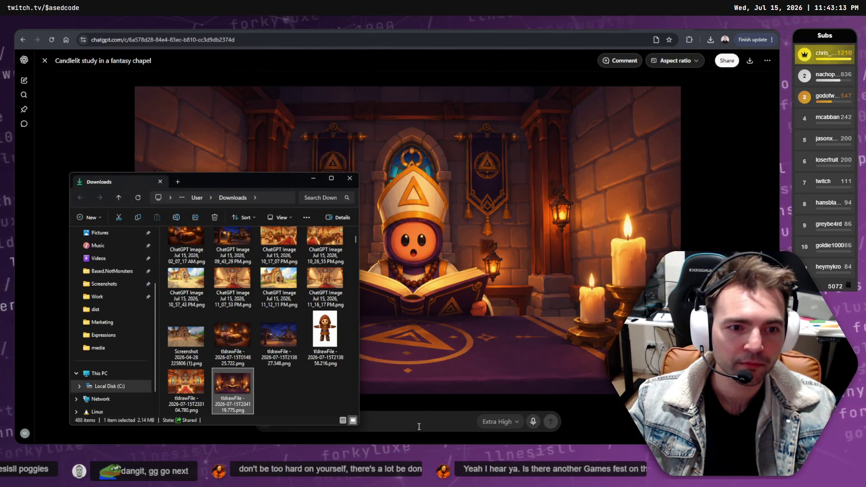
Close the full-size chapel image and start editing the earlier repaint prompt
click(424, 423)
key(Escape)
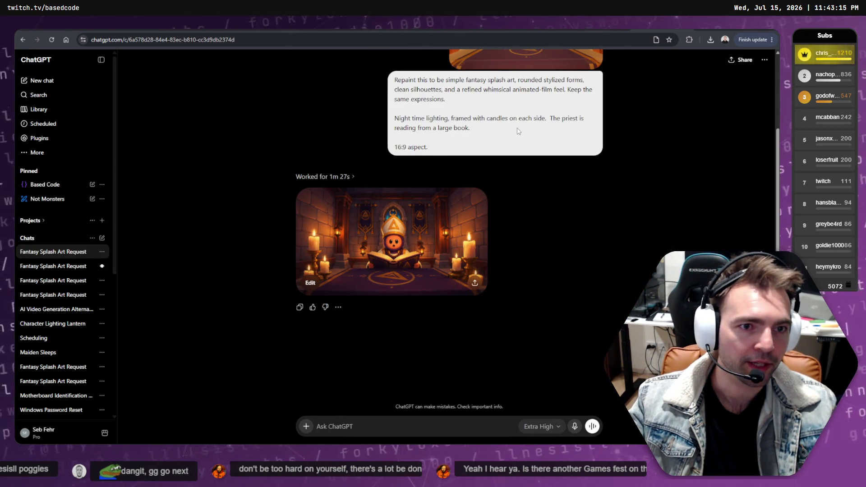
right_click(537, 55)
click(596, 168)
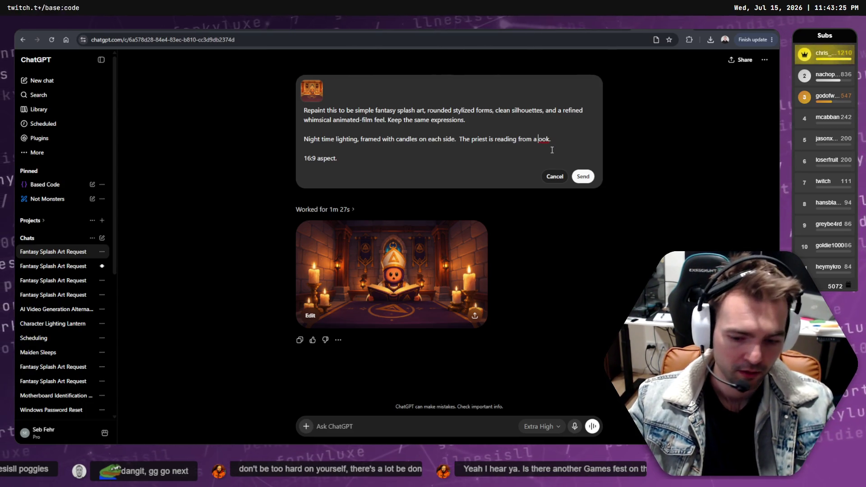
Fix the prompt so the priest reads from a 'book' and resend it
text(b)
click(582, 177)
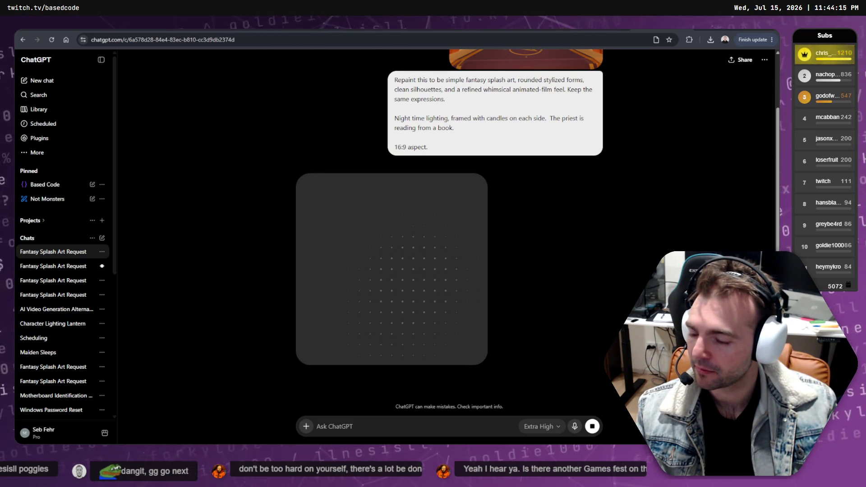
key(alt+Tab)
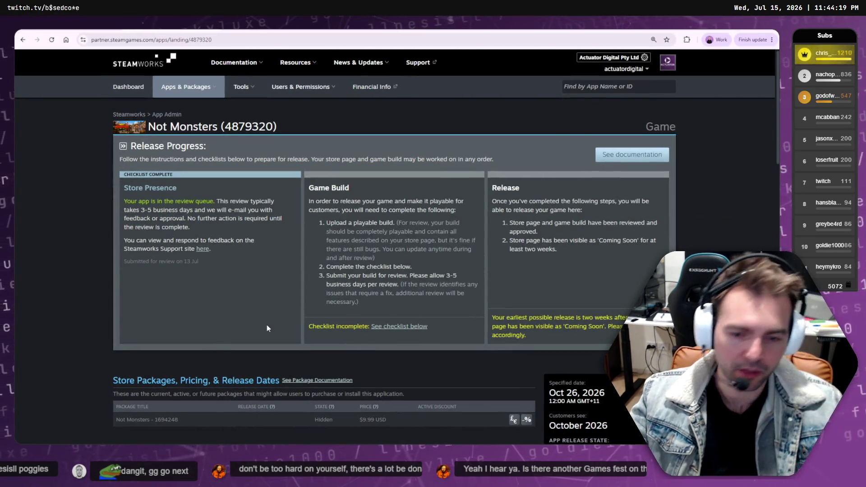
Search 'steam social deduction' in a new tab and load the Social Deduction Fest registration page
key(ctrl+t)
text(ste)
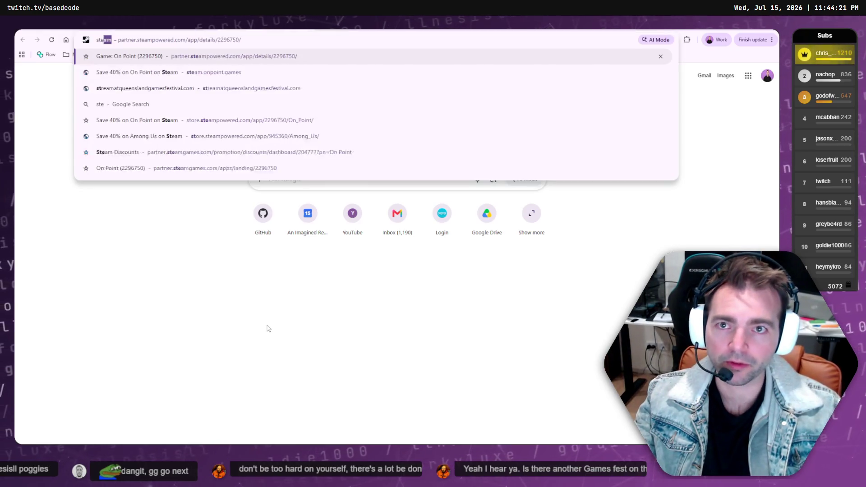
text(am social de)
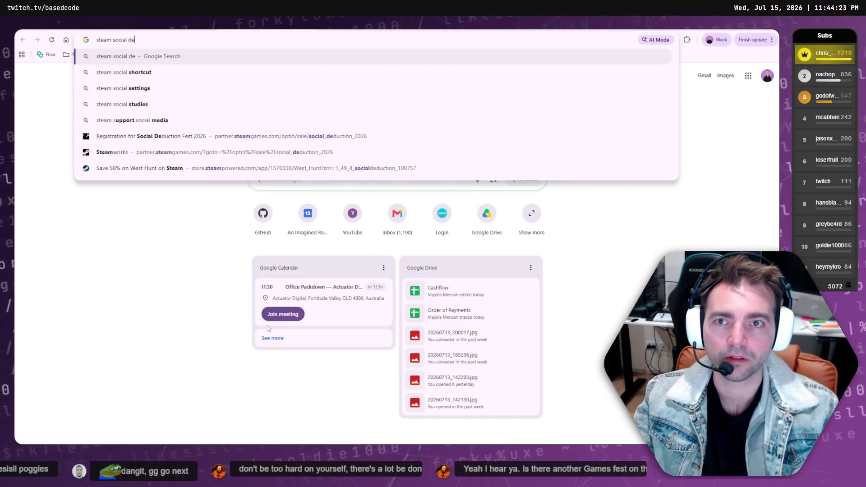
text(duction)
key(Down)
key(Down)
key(Down)
key(Return)
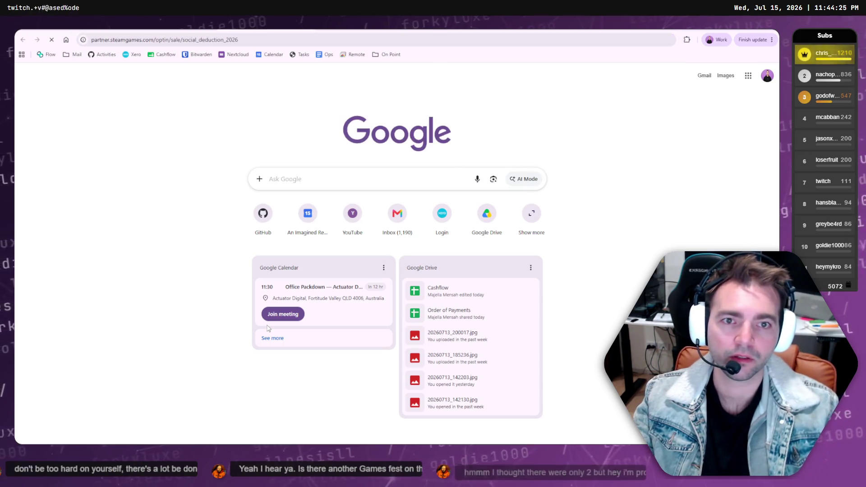
scroll(196, 212, down, 5)
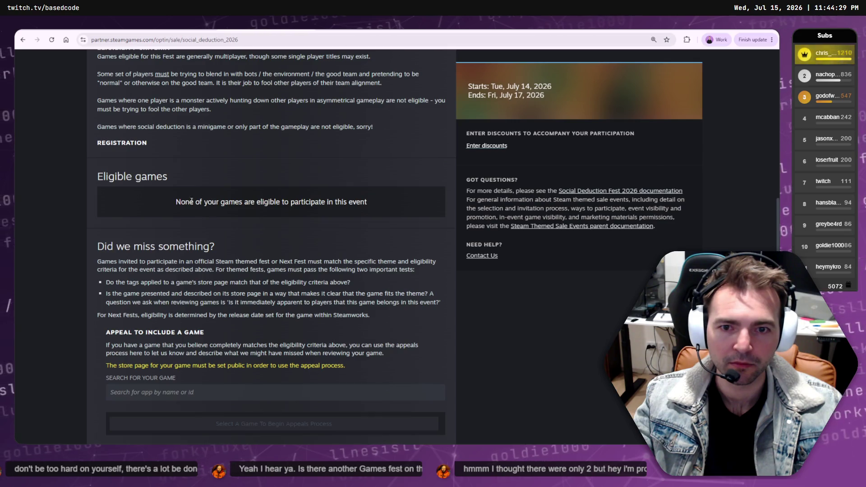
Look up 'not' and pick Not Monsters for an appeal, then reload its app page
click(171, 395)
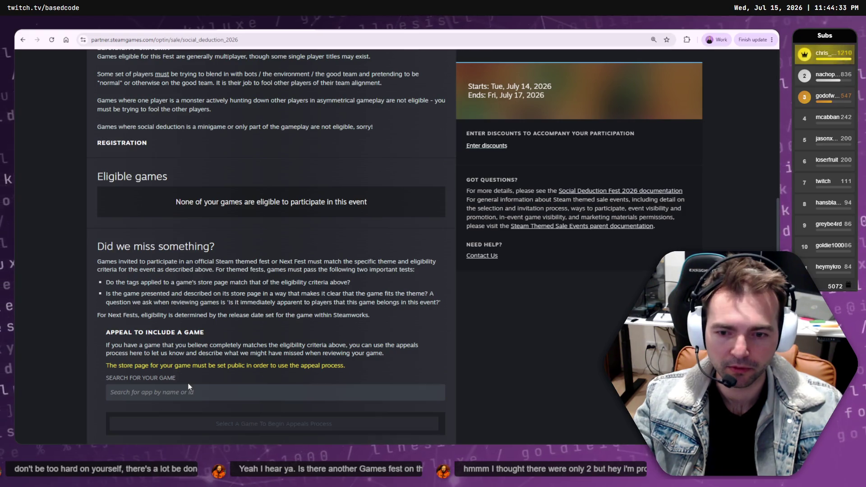
text(not)
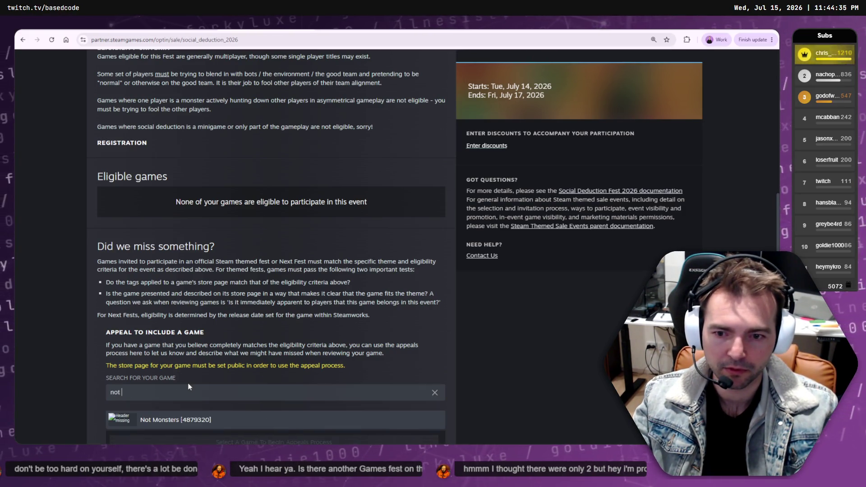
click(177, 420)
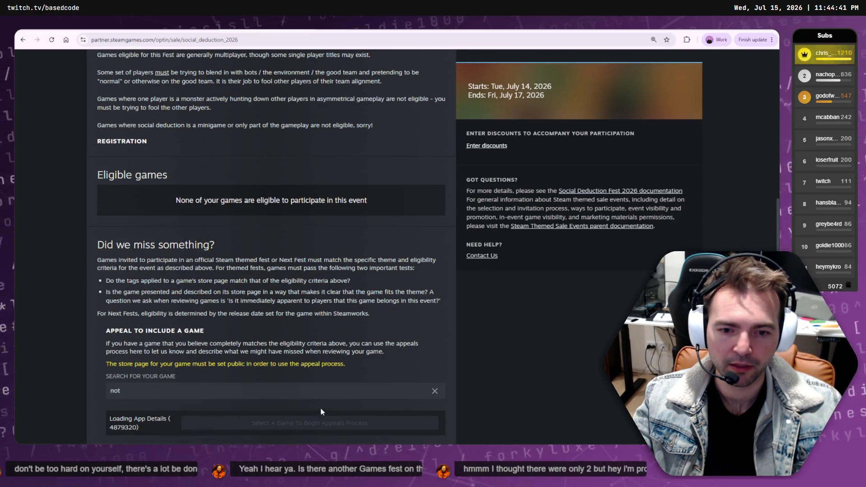
drag(149, 195, 368, 201)
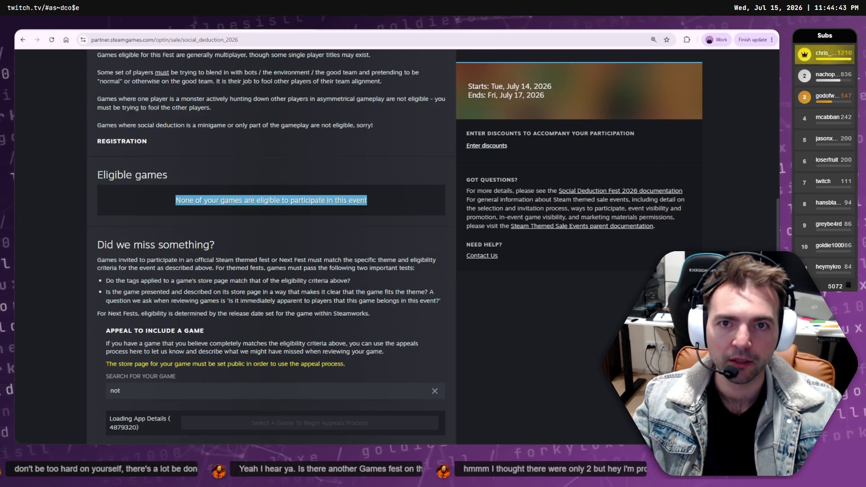
key(alt+Left)
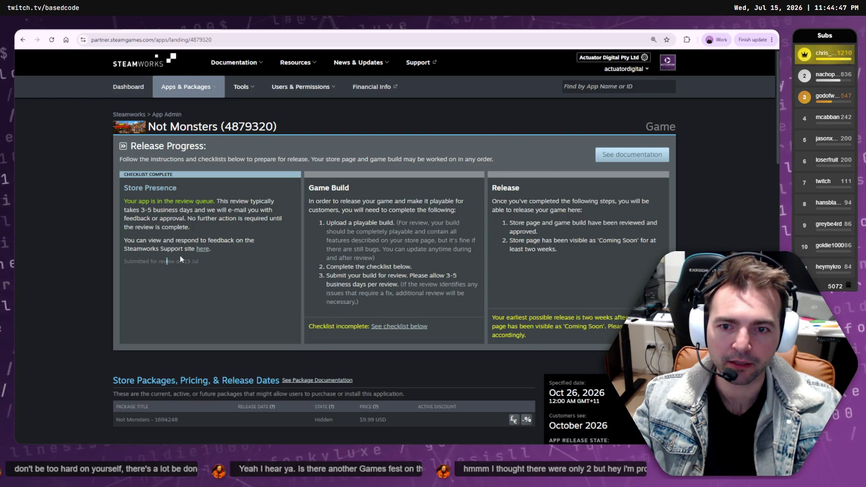
key(F5)
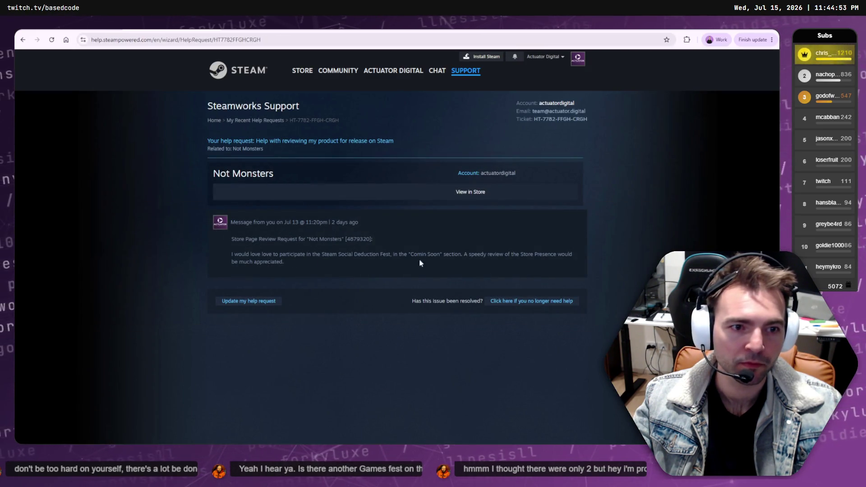
mouse_move(420, 263)
mouse_down()
mouse_move(232, 239)
mouse_move(235, 221)
mouse_up()
click(371, 229)
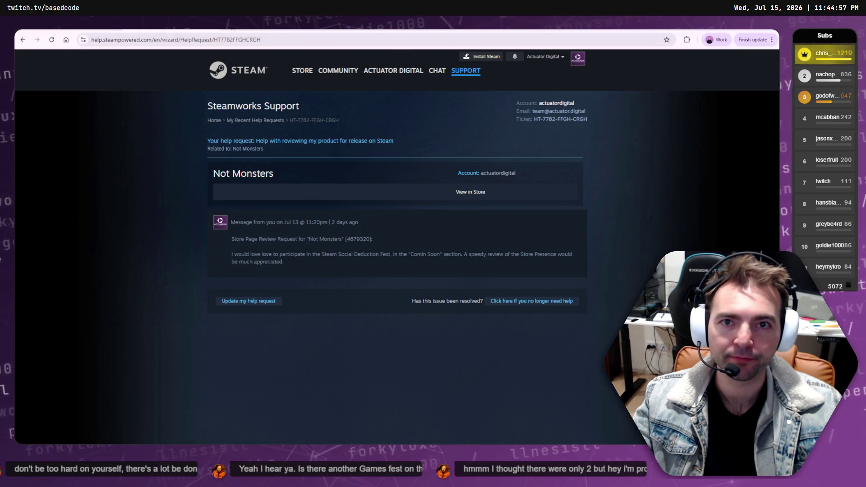
key(ctrl+Tab)
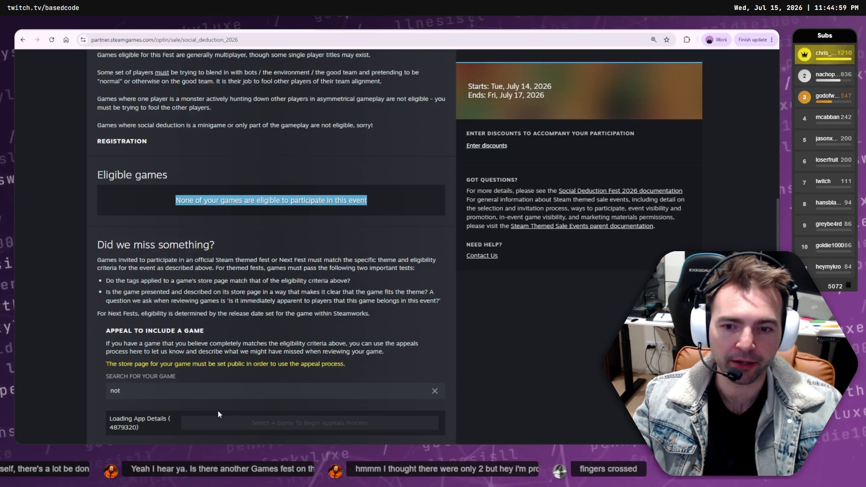
scroll(223, 385, up, 4)
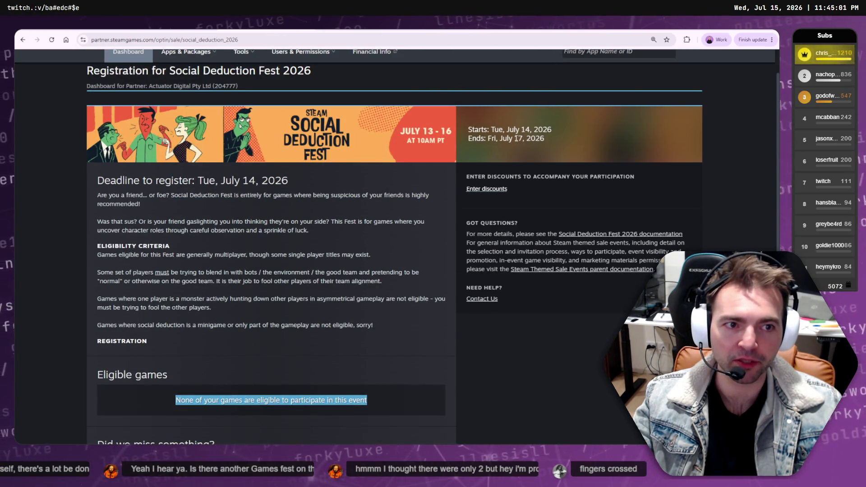
double_click(520, 139)
key(ctrl+shift+Tab)
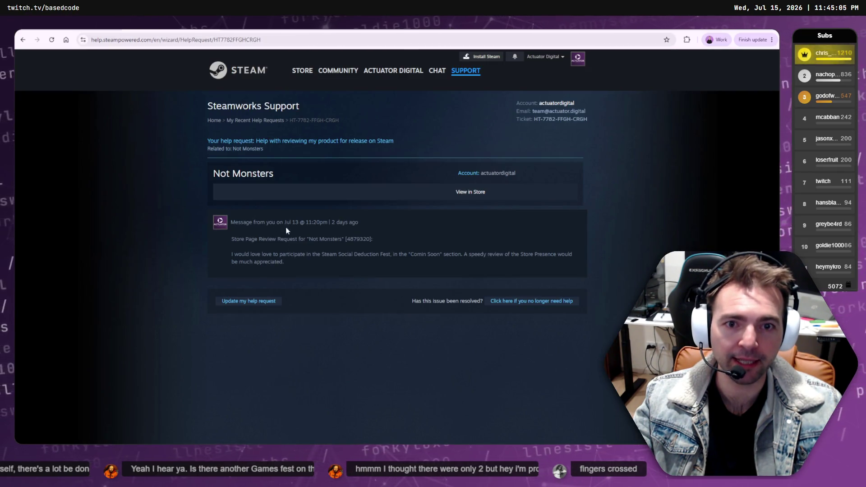
key(ctrl+Tab)
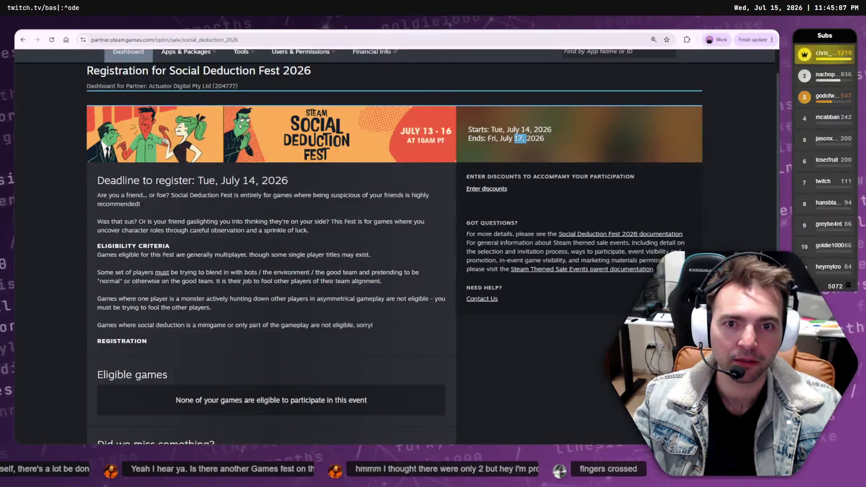
key(ctrl+shift+Tab)
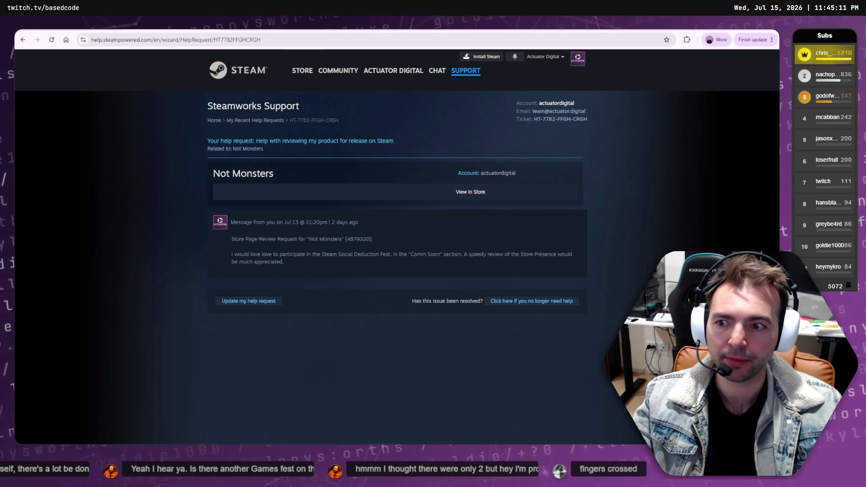
key(ctrl+Tab)
key(ctrl+shift+Tab)
key(ctrl+shift+Tab)
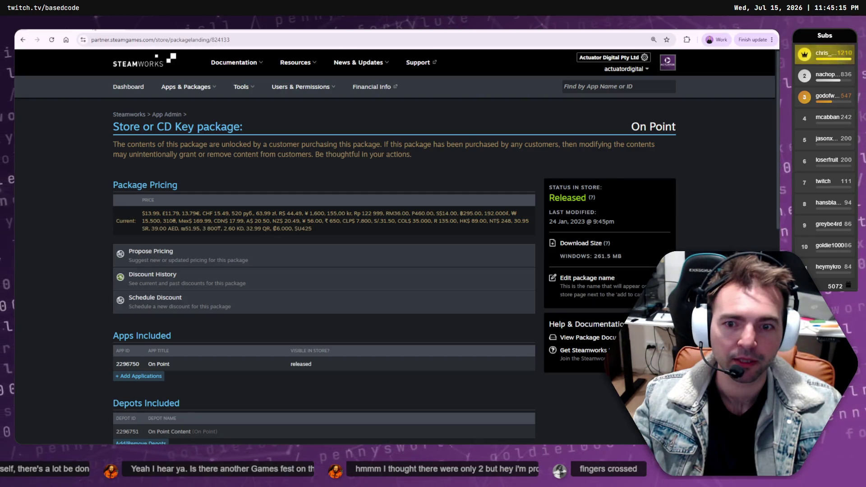
key(ctrl+Tab)
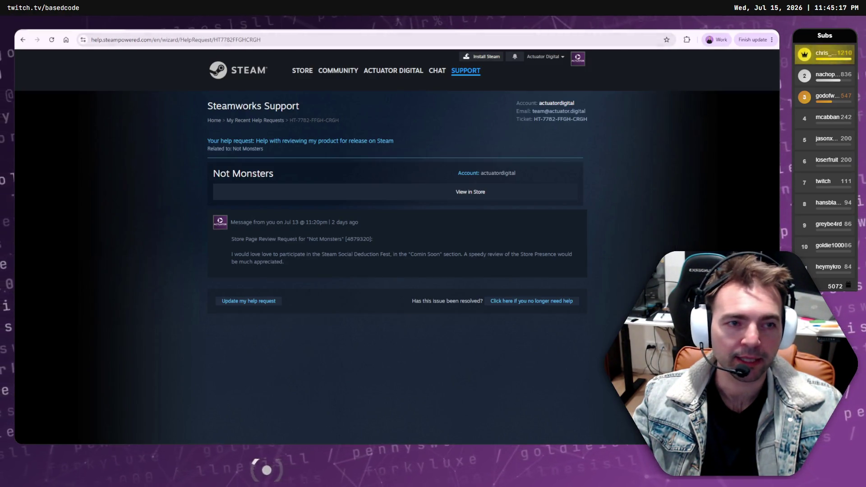
key(alt+Tab)
click(450, 295)
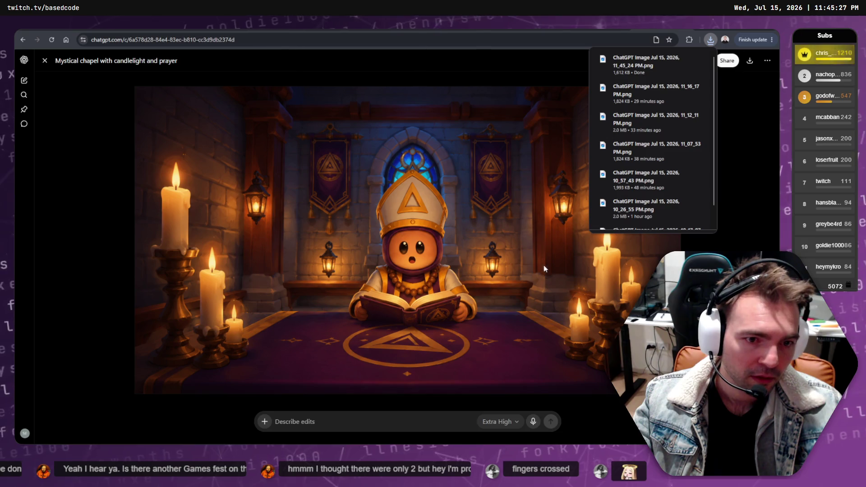
Return to the chapel conversation and close the full-size image view
key(alt+Left)
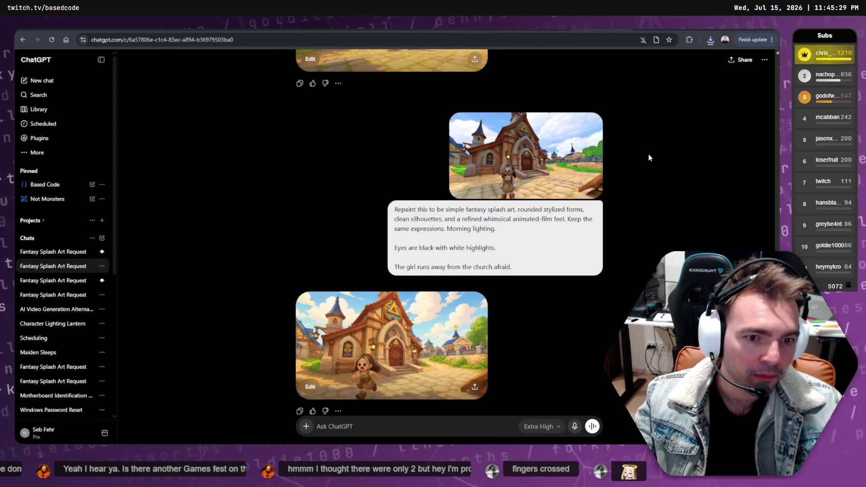
click(659, 27)
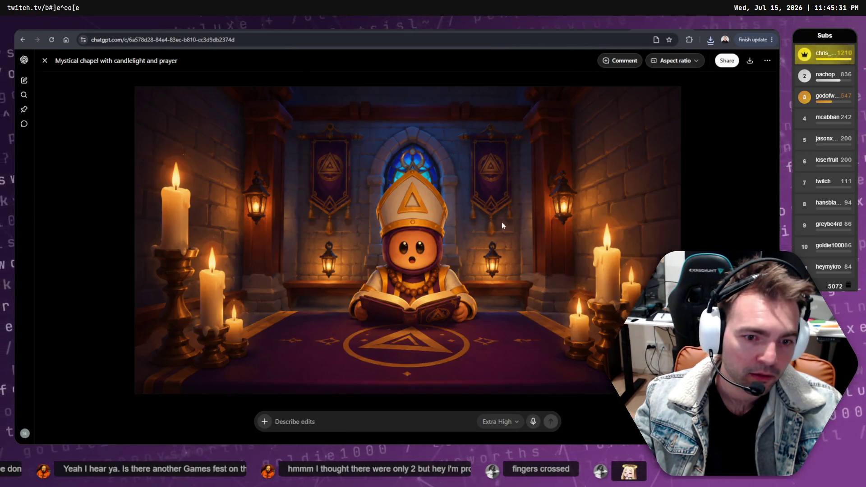
key(Escape)
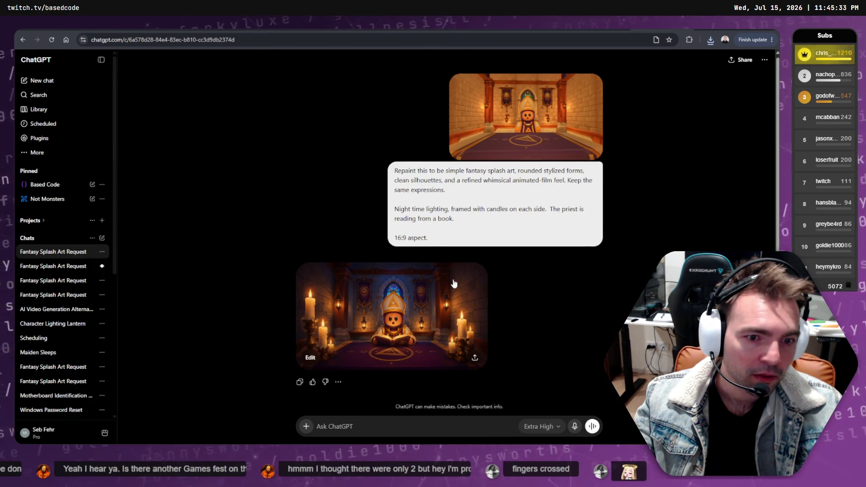
right_click(582, 223)
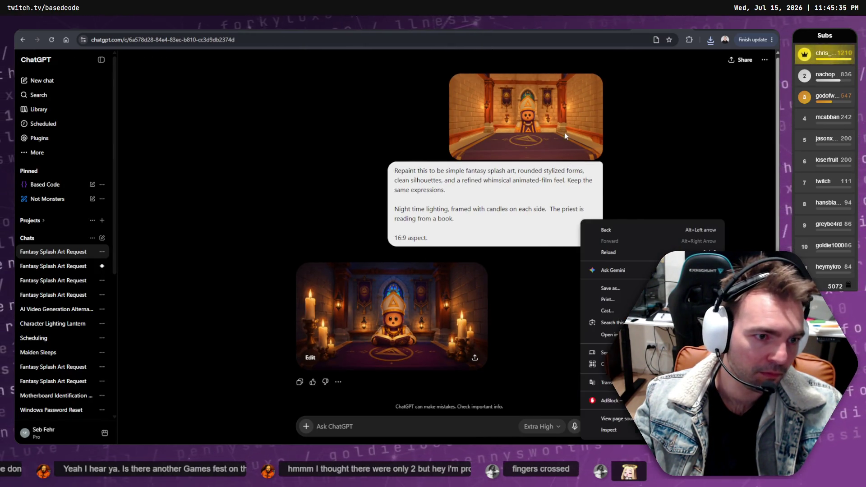
right_click(565, 132)
click(576, 251)
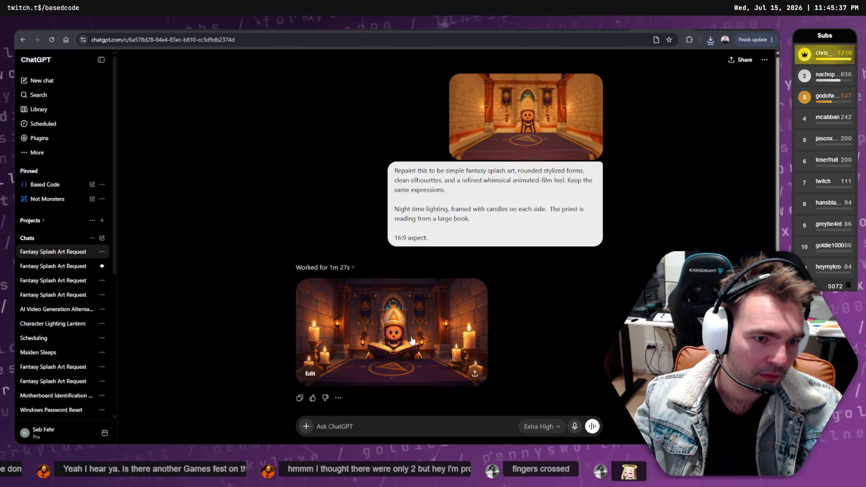
Switch to the 2/2 version of the chapel prompt and resend it to regenerate
right_click(568, 132)
click(599, 254)
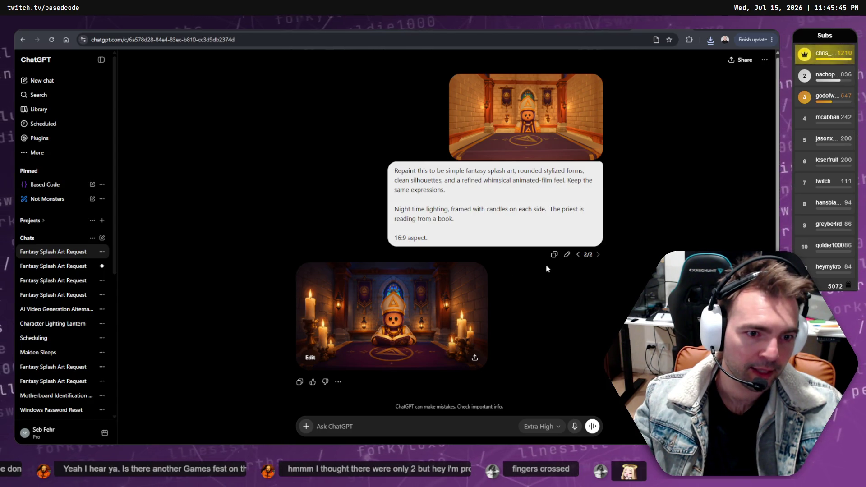
click(568, 255)
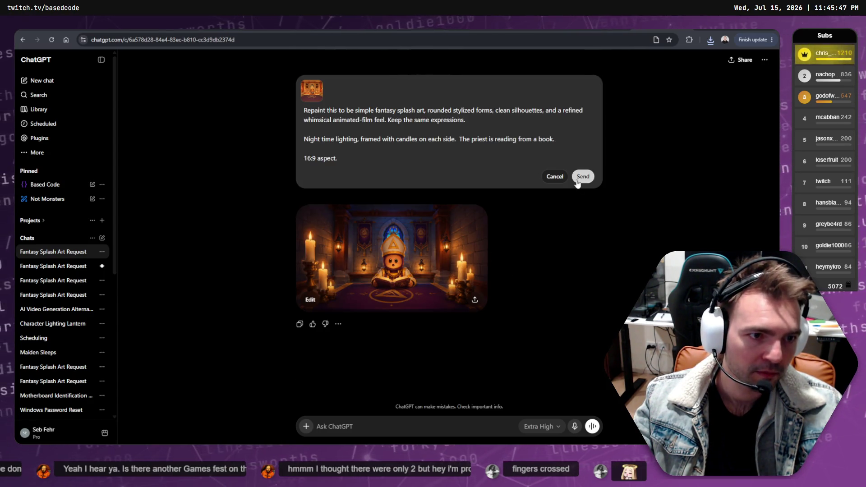
click(582, 176)
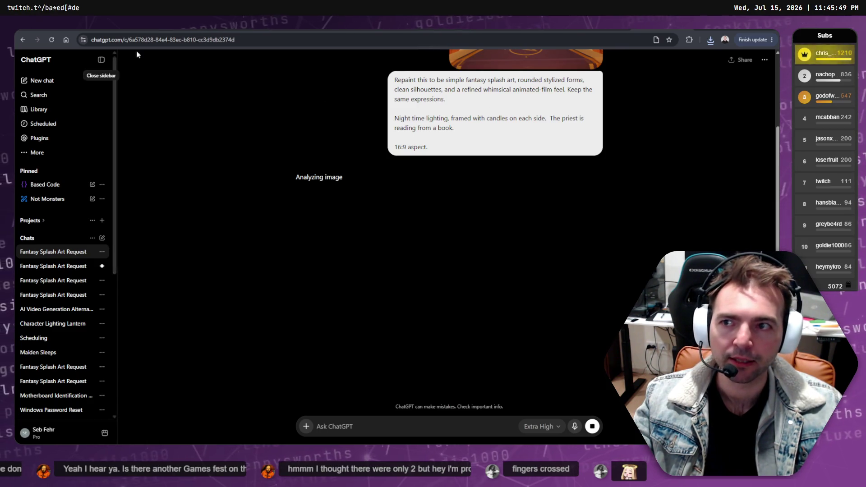
click(55, 266)
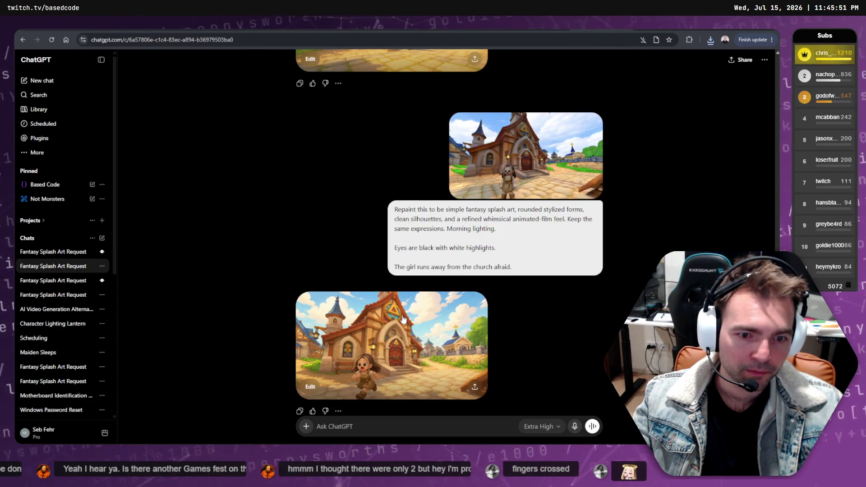
Insert 'no whites, only' before the white highlights in the running-girl prompt and resend it
click(338, 297)
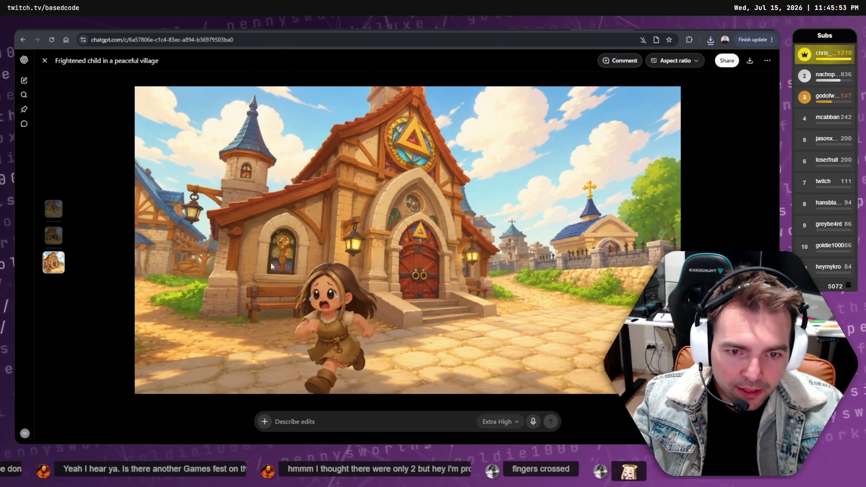
key(Escape)
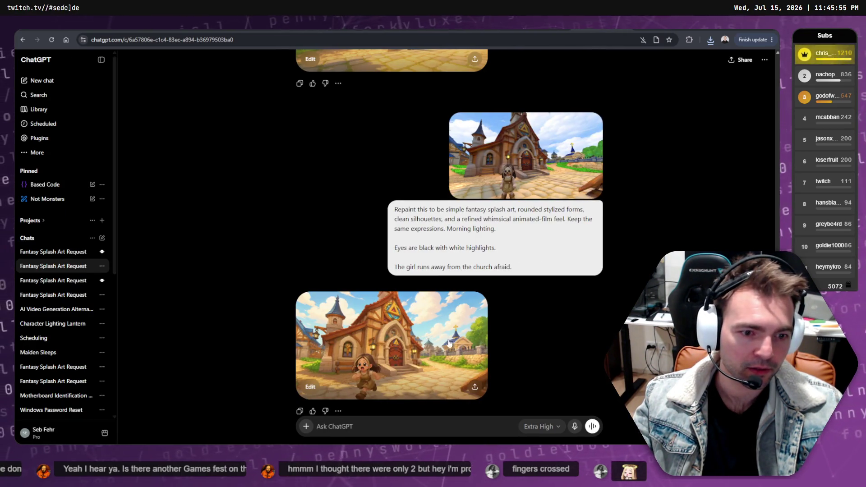
right_click(541, 167)
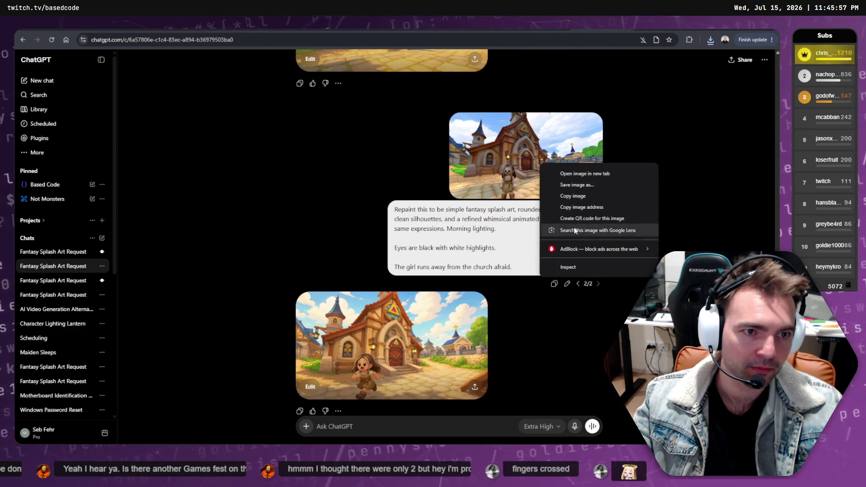
click(567, 285)
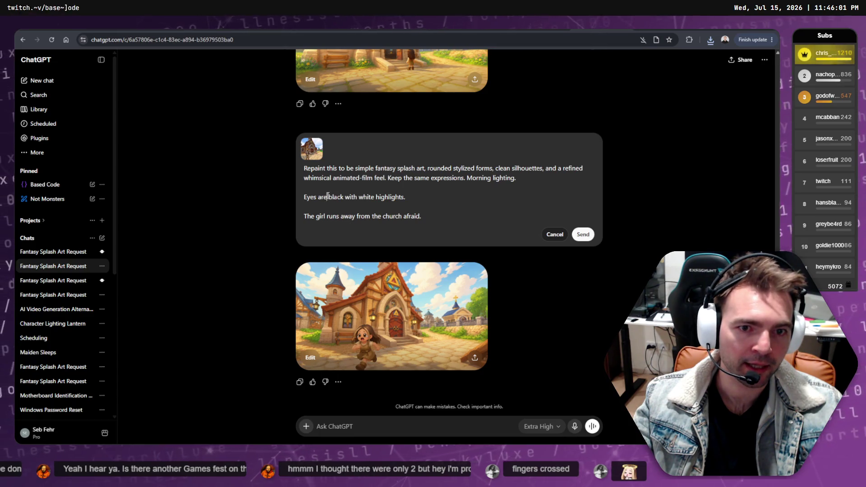
click(328, 197)
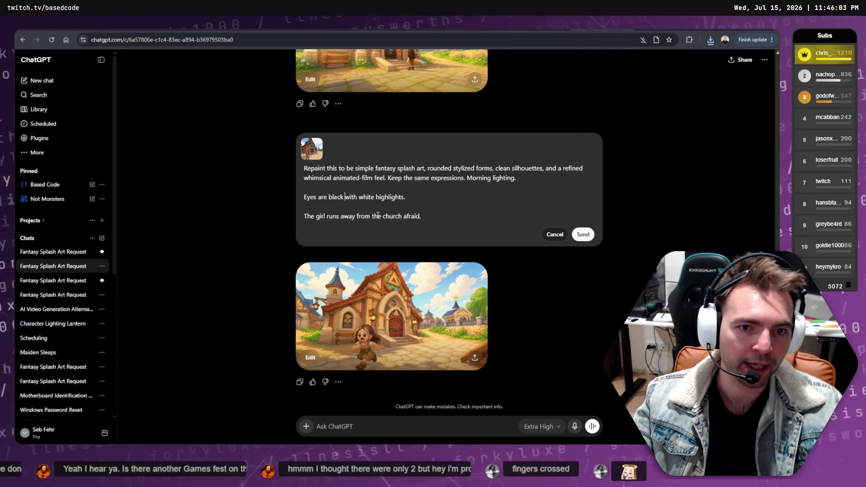
click(359, 197)
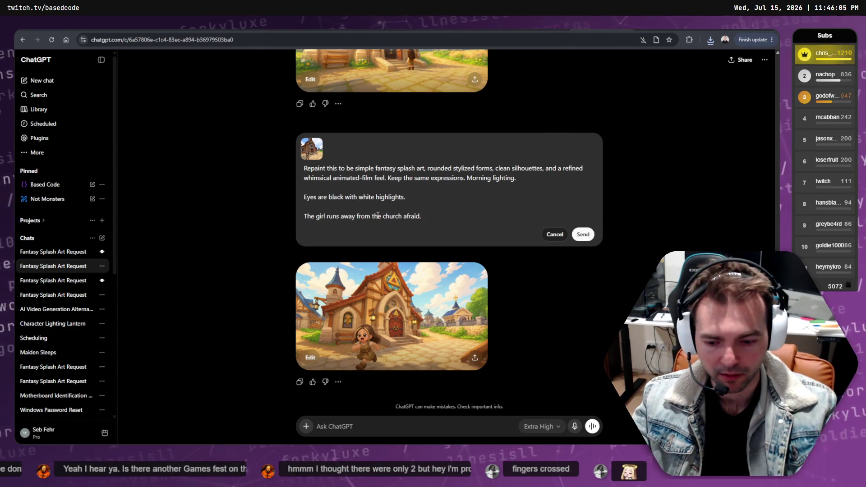
text(no whites, only)
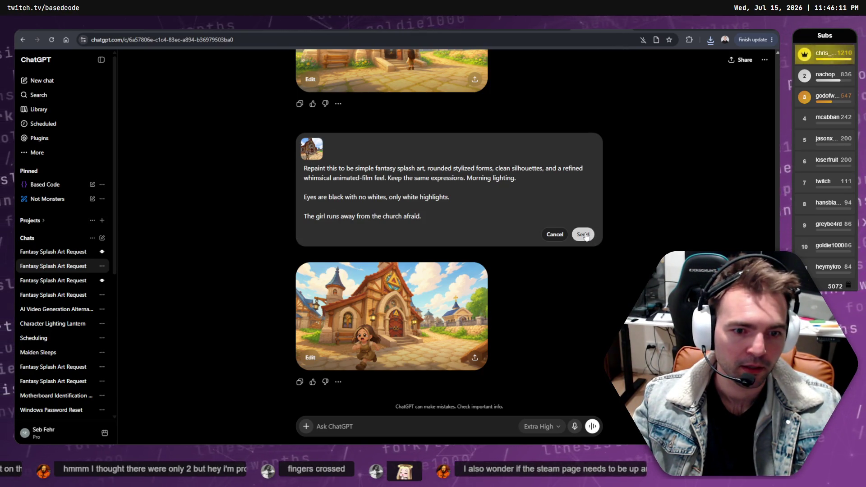
click(584, 235)
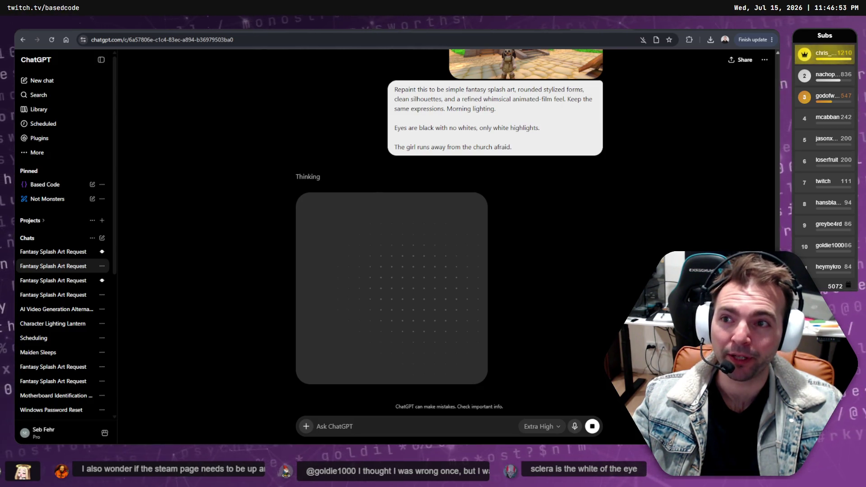
Check generation progress in the chapel and village-girl conversations
click(53, 251)
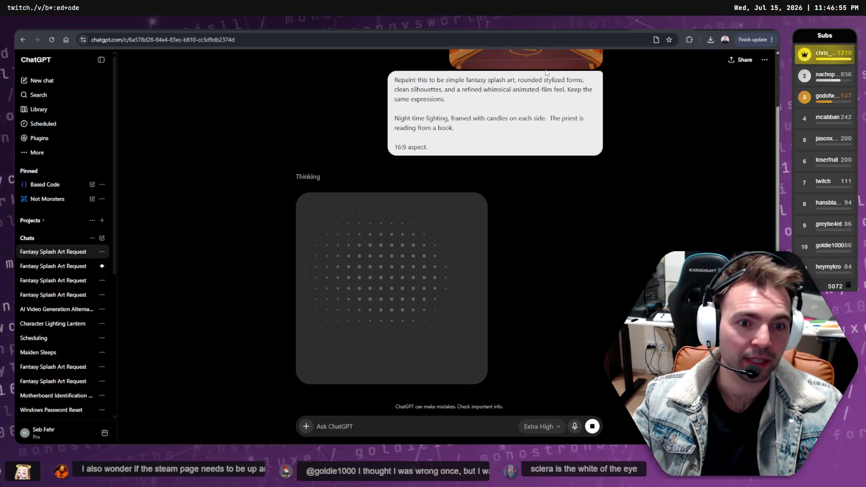
click(53, 266)
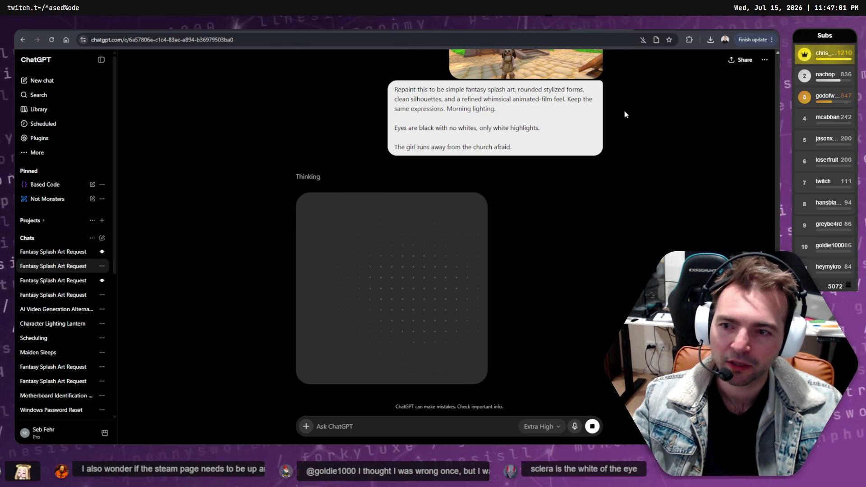
right_click(538, 127)
middle_click(524, 114)
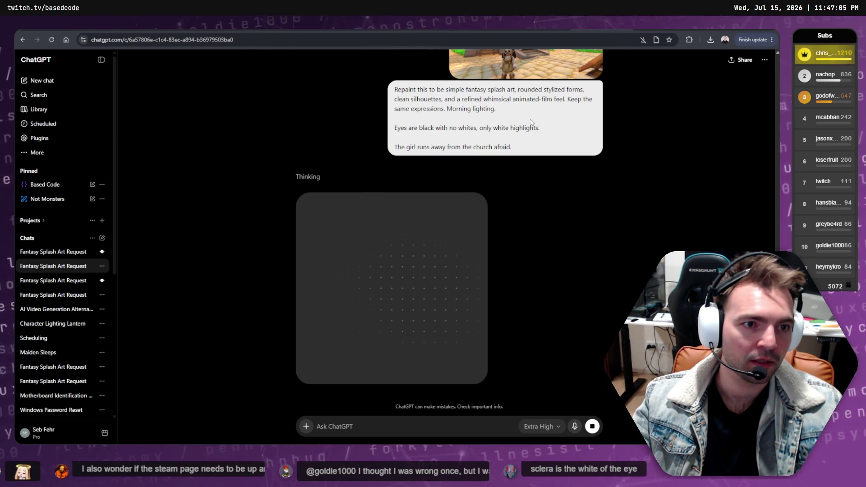
scroll(615, 129, up, 5)
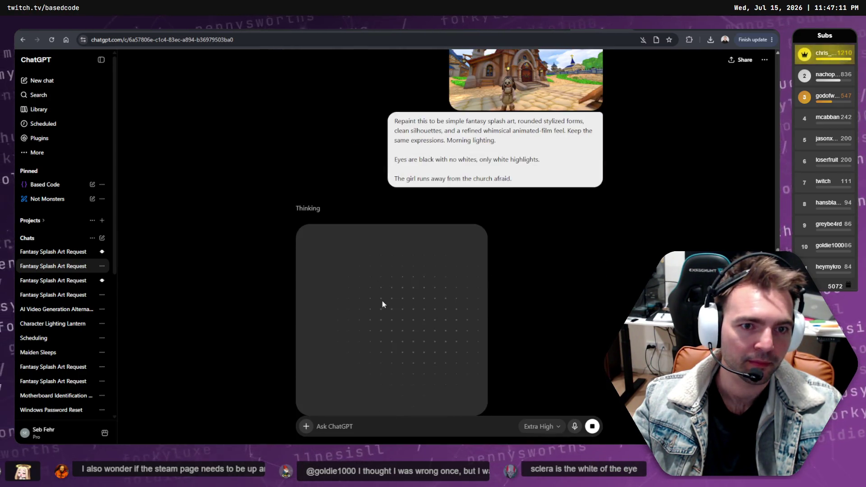
scroll(390, 212, up, 6)
scroll(399, 257, down, 7)
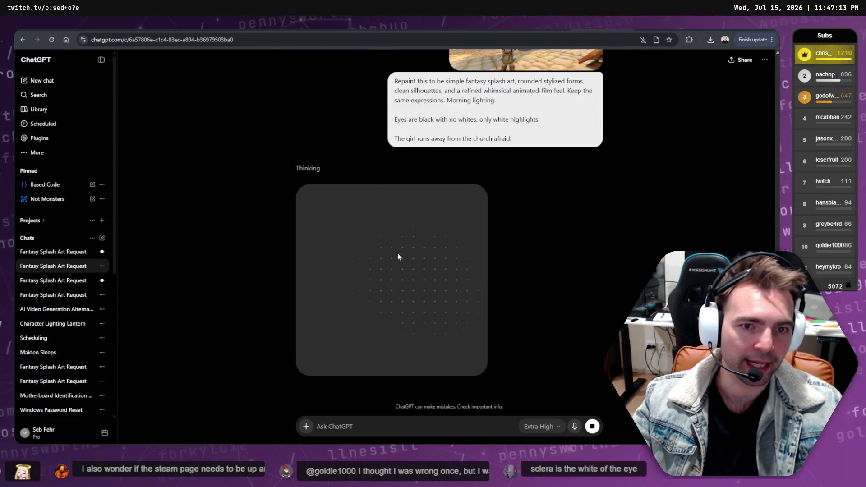
scroll(509, 325, up, 8)
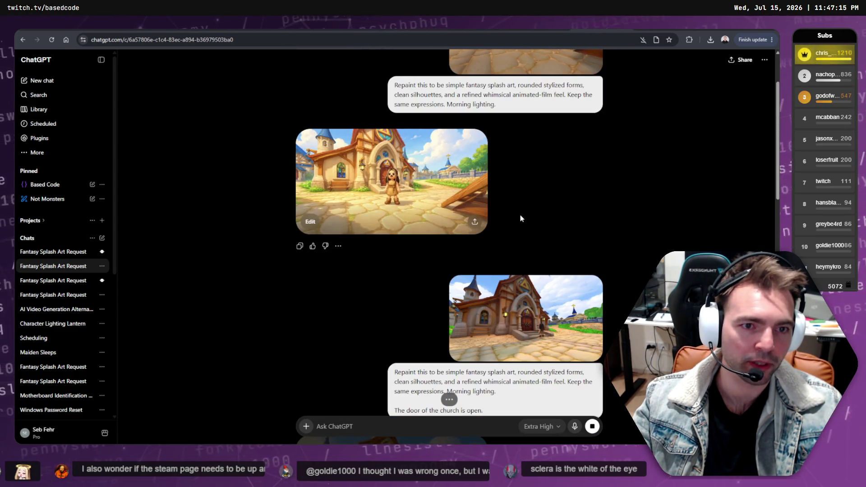
scroll(520, 219, down, 10)
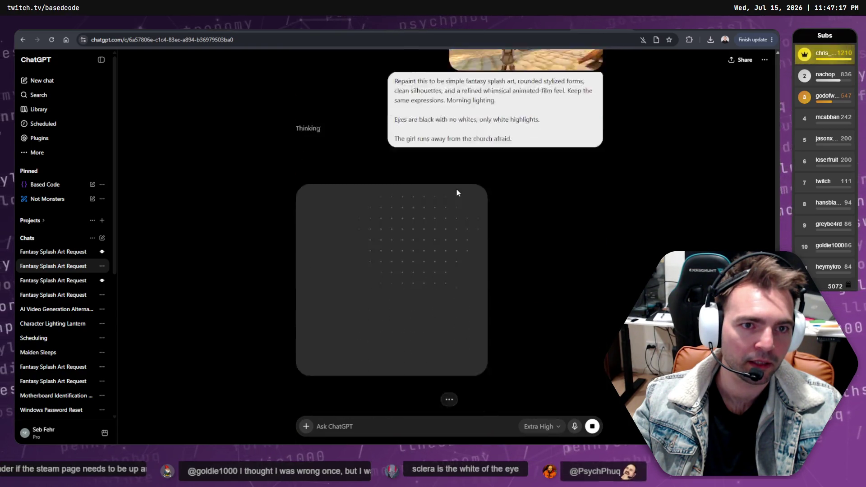
scroll(456, 190, up, 6)
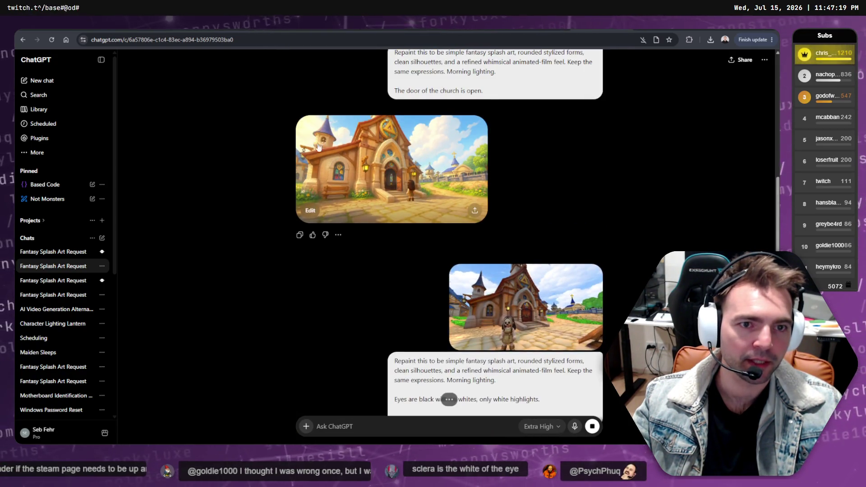
scroll(318, 147, down, 5)
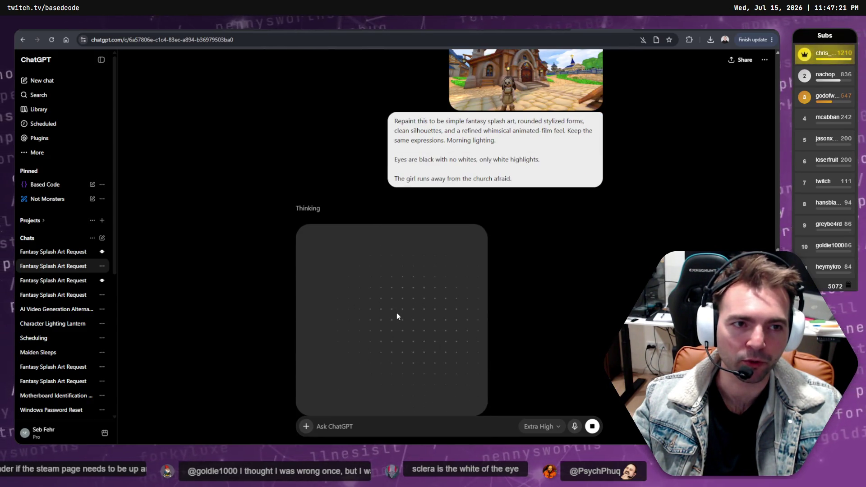
scroll(396, 312, up, 6)
scroll(433, 329, down, 6)
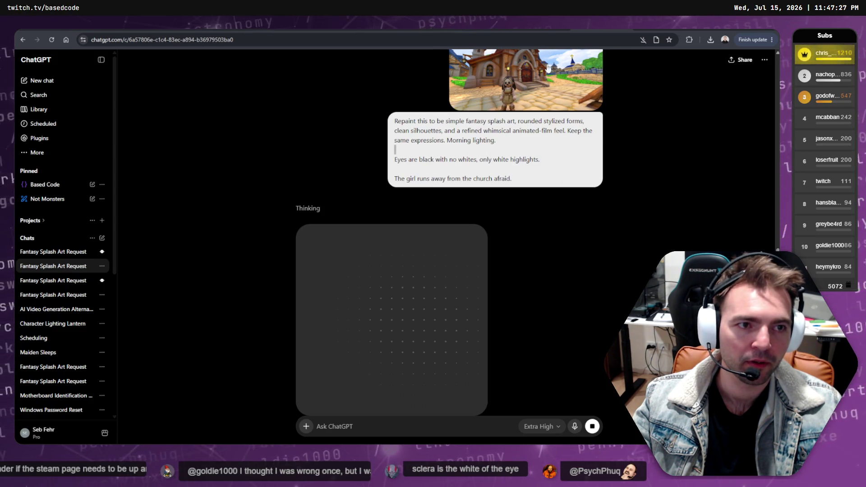
Download the finished candlelit chapel image of the priest reading a book as a PNG
click(53, 281)
click(54, 251)
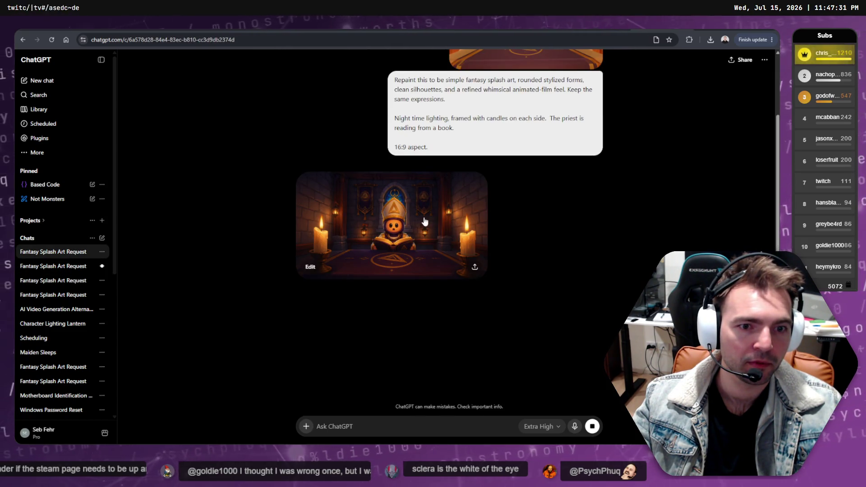
click(435, 220)
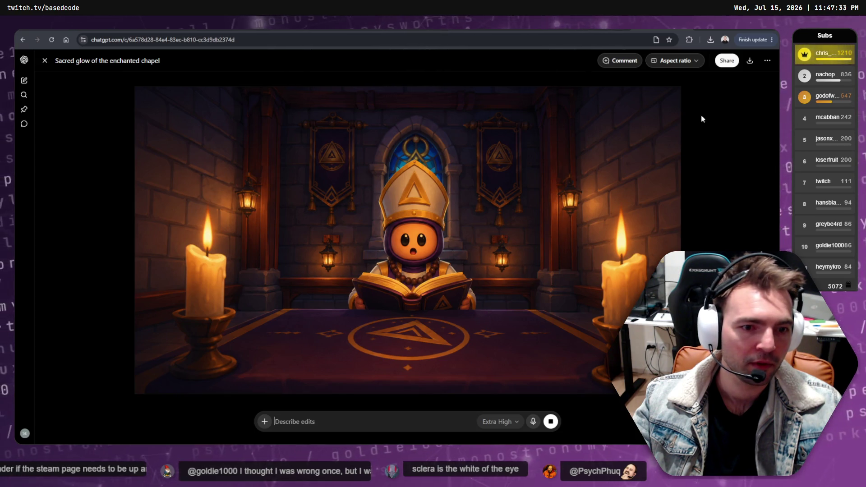
right_click(573, 109)
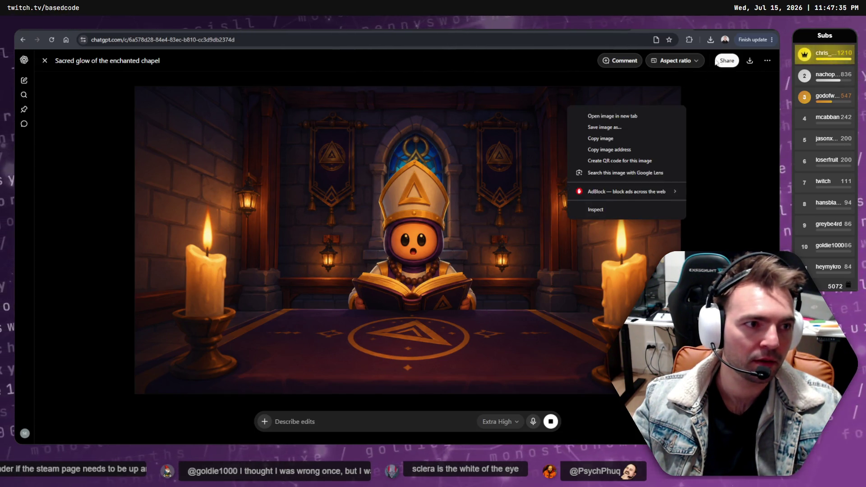
click(750, 61)
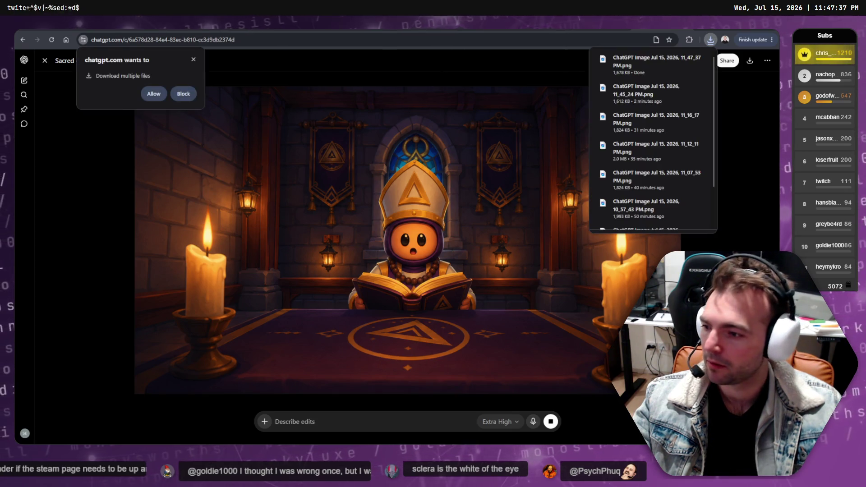
key(alt+Tab)
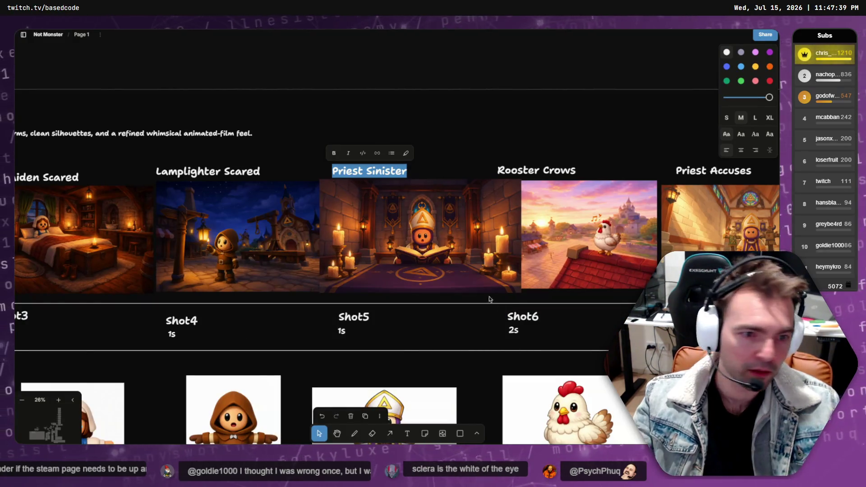
Delete the old Priest Sinister image and the church priest image from the storyboard
click(464, 267)
key(Delete)
scroll(460, 271, down, 5)
scroll(446, 271, down, 5)
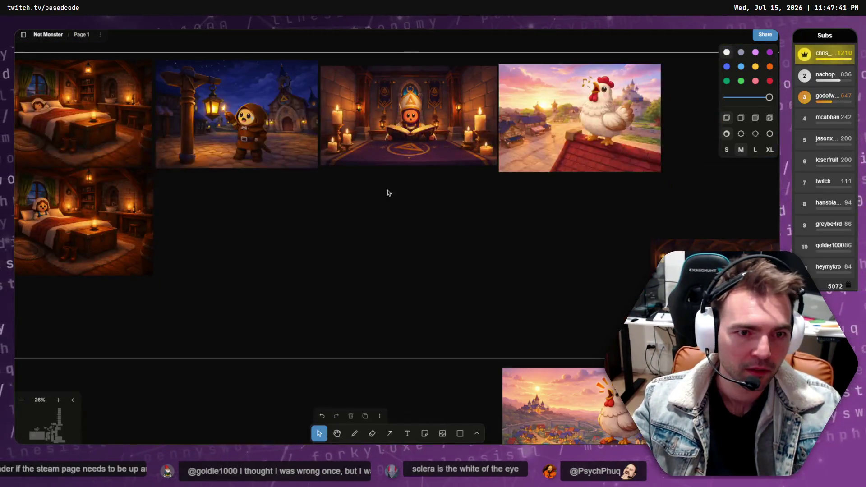
click(388, 153)
key(Delete)
scroll(445, 236, up, 5)
scroll(446, 236, up, 1)
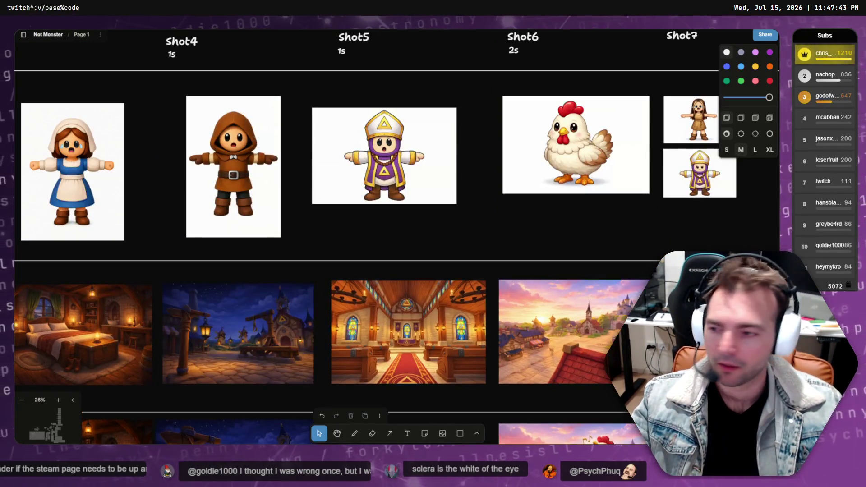
Open the Downloads folder and select the newest candlelit priest PNG
key(super+e)
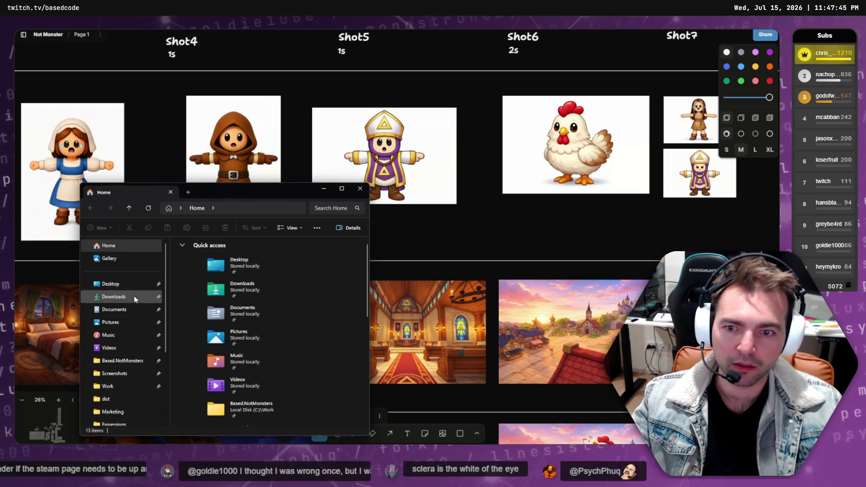
double_click(260, 288)
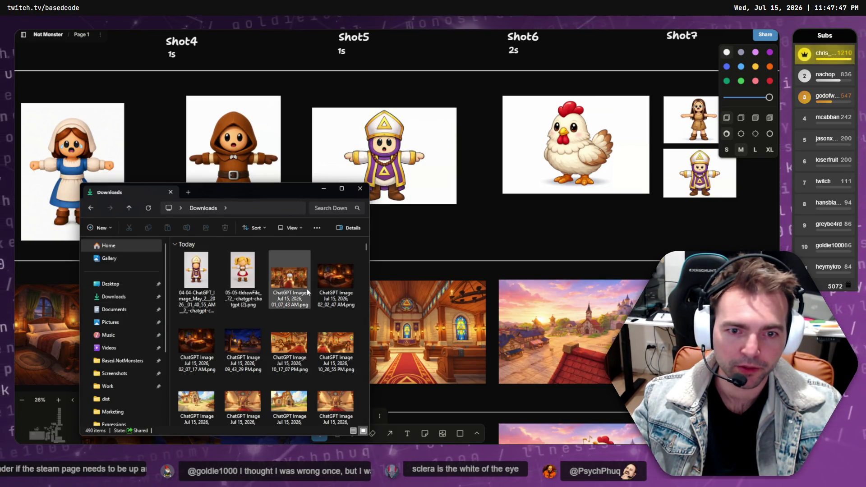
scroll(293, 325, down, 10)
click(318, 333)
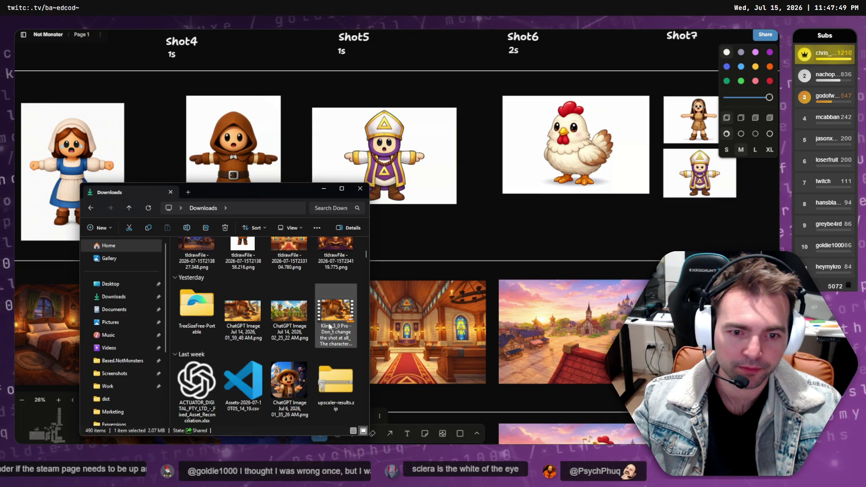
scroll(320, 332, down, 2)
scroll(323, 334, up, 10)
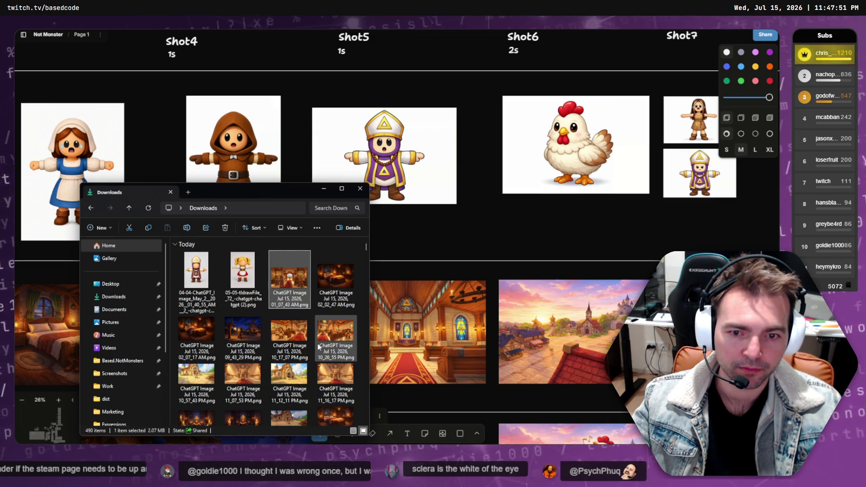
scroll(318, 346, down, 2)
click(230, 345)
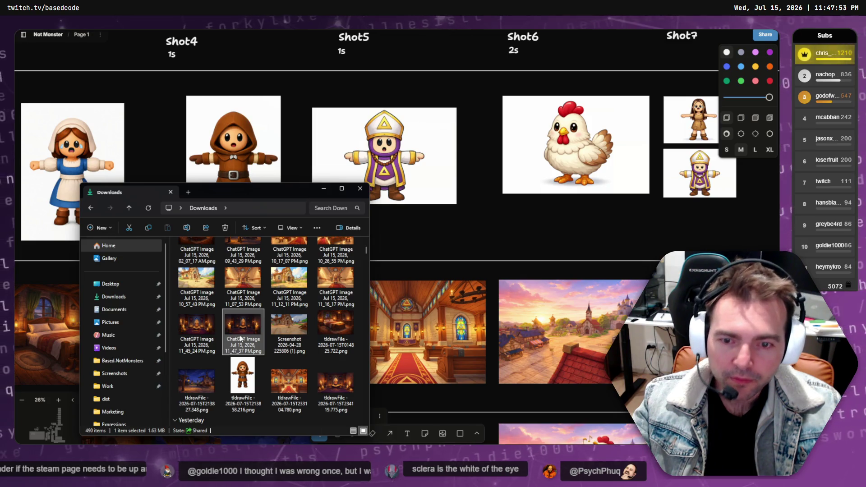
scroll(240, 339, up, 2)
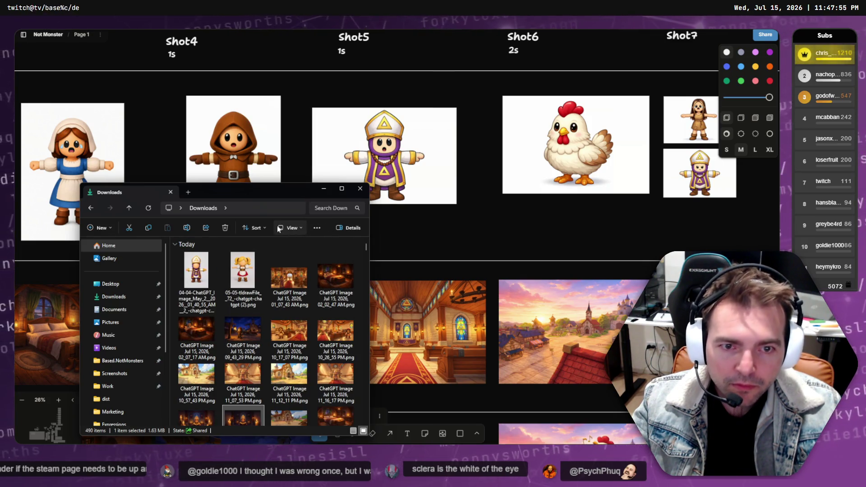
scroll(244, 343, down, 2)
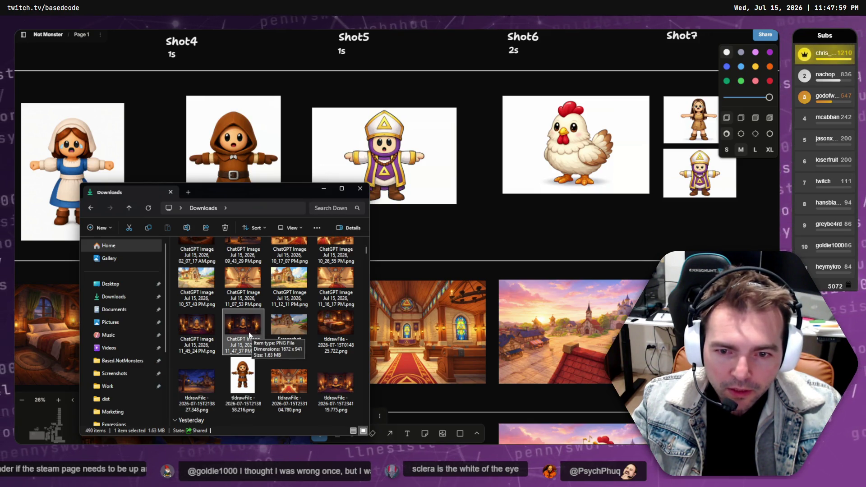
Drag the new priest image onto the canvas and into the Priest Sinister slot
mouse_move(245, 331)
mouse_down()
mouse_move(267, 316)
mouse_move(426, 334)
mouse_move(484, 200)
mouse_move(443, 226)
mouse_up()
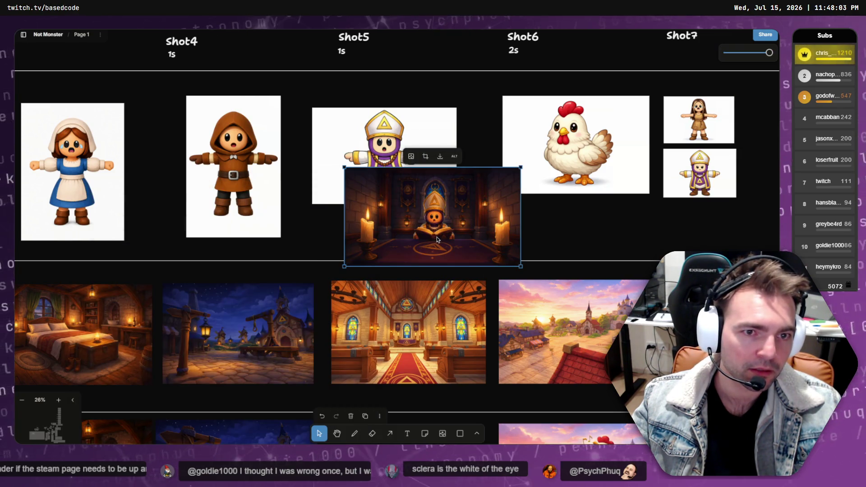
scroll(440, 231, down, 5)
scroll(440, 231, up, 5)
scroll(394, 346, down, 3)
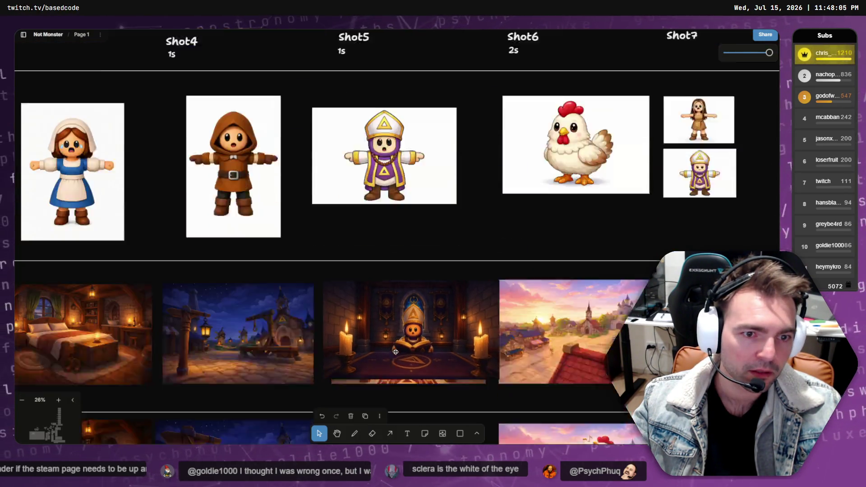
click(398, 351)
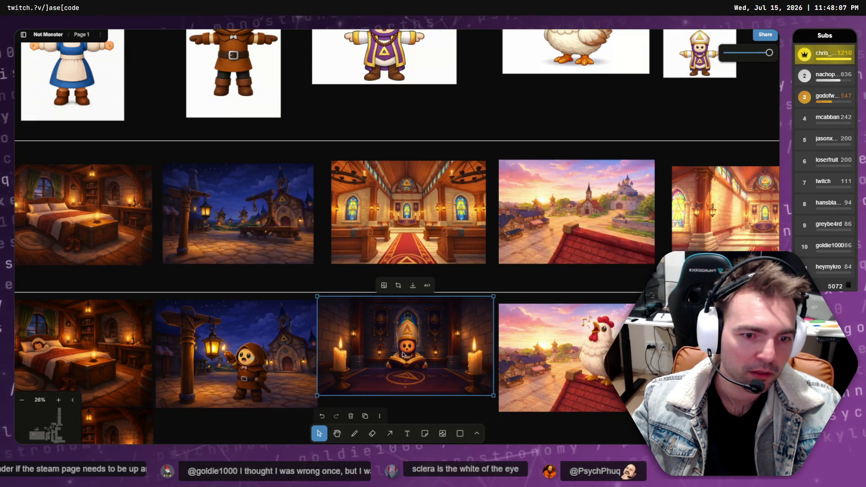
mouse_move(414, 360)
mouse_down()
mouse_move(407, 307)
mouse_move(418, 252)
mouse_up()
scroll(415, 348, down, 3)
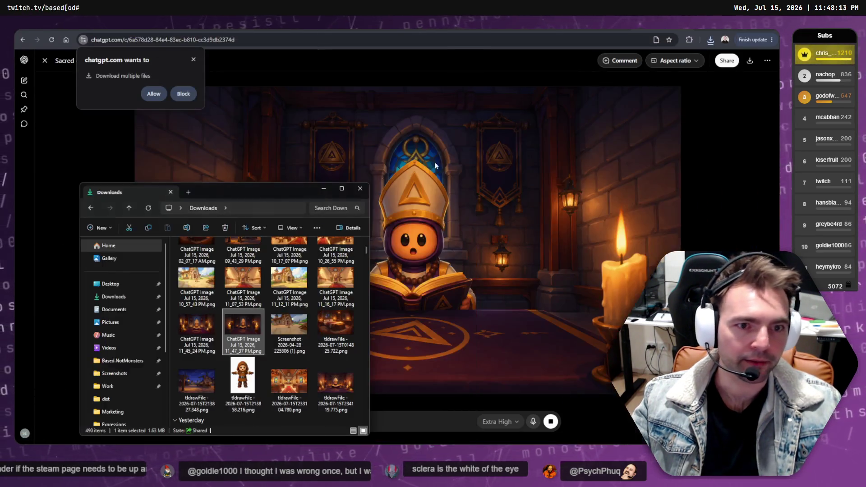
Swap Runway's reference Image 1 for the newest candlelit priest PNG uploaded from Downloads
click(361, 193)
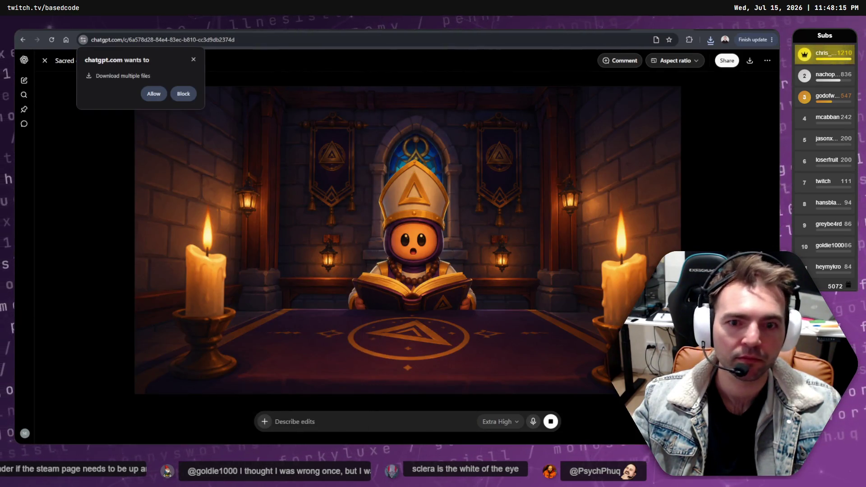
key(ctrl+Tab)
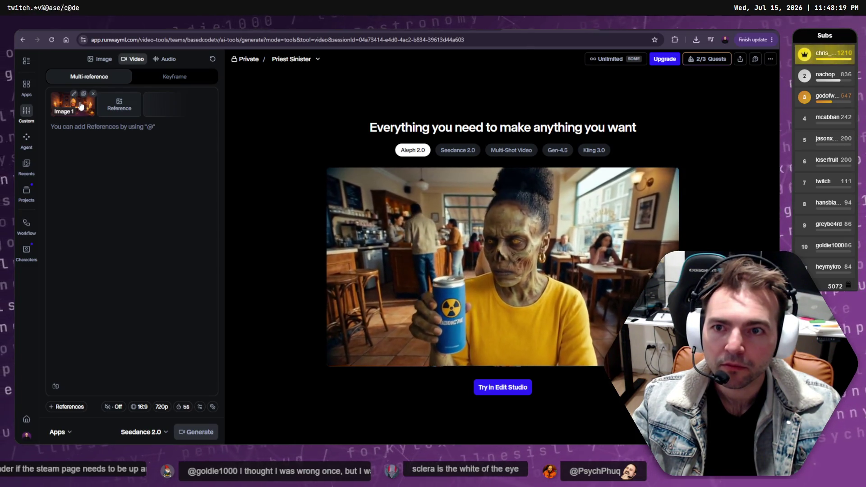
click(94, 94)
click(79, 107)
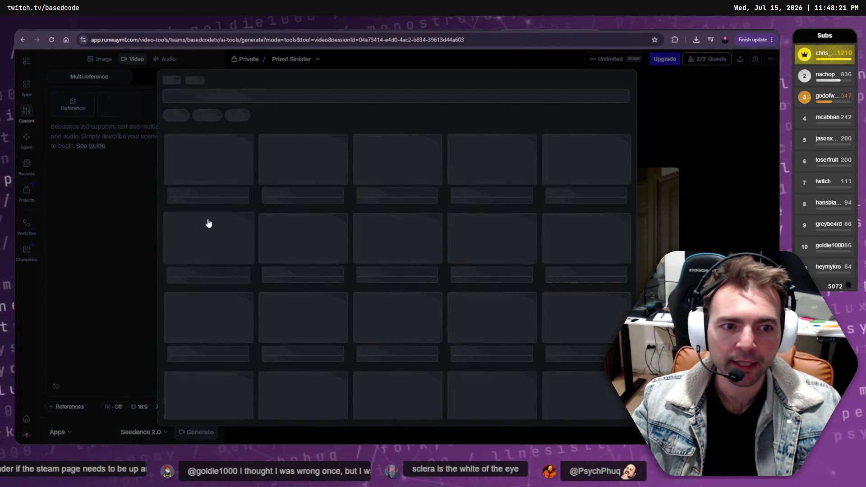
right_click(325, 186)
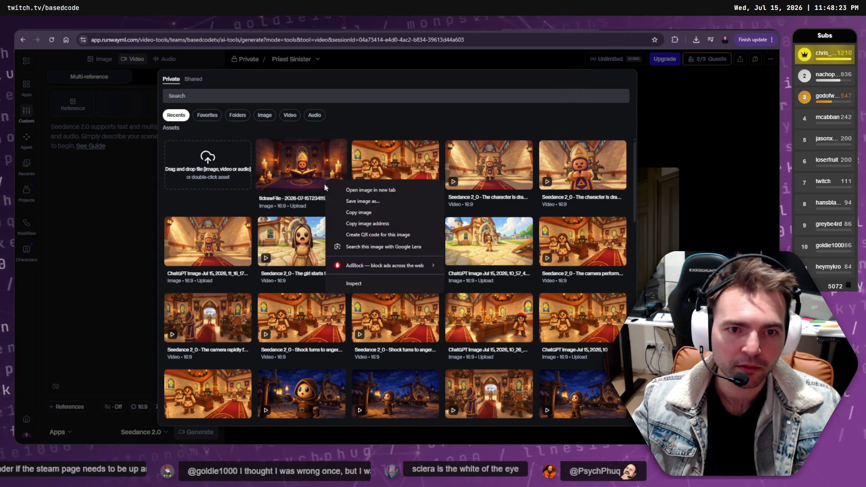
click(205, 158)
double_click(205, 158)
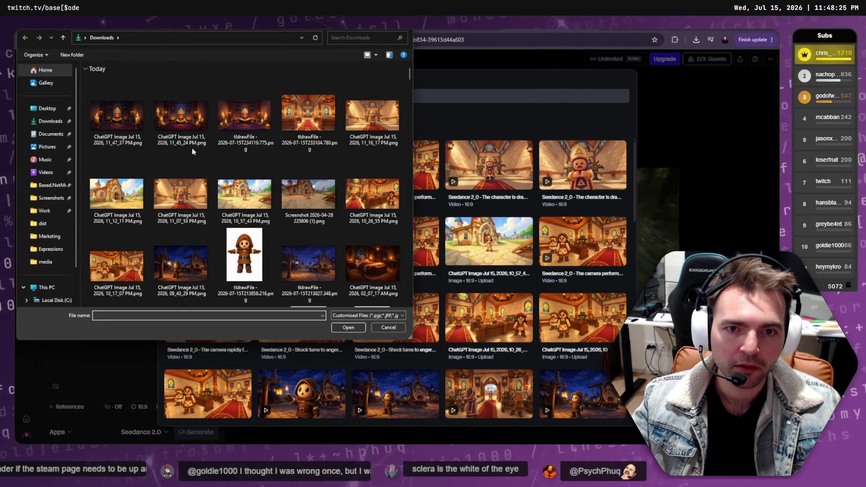
double_click(115, 112)
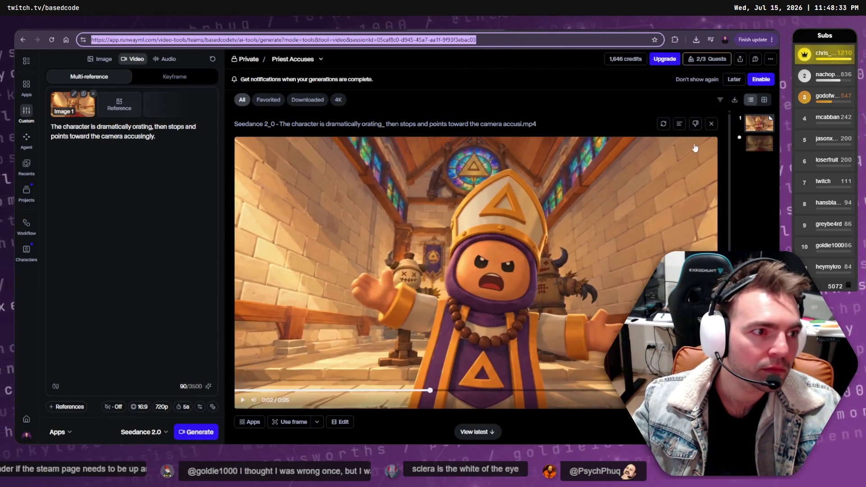
Play and replay the Priest Accuses clip, then view generation 2's wide church shot
key(Return)
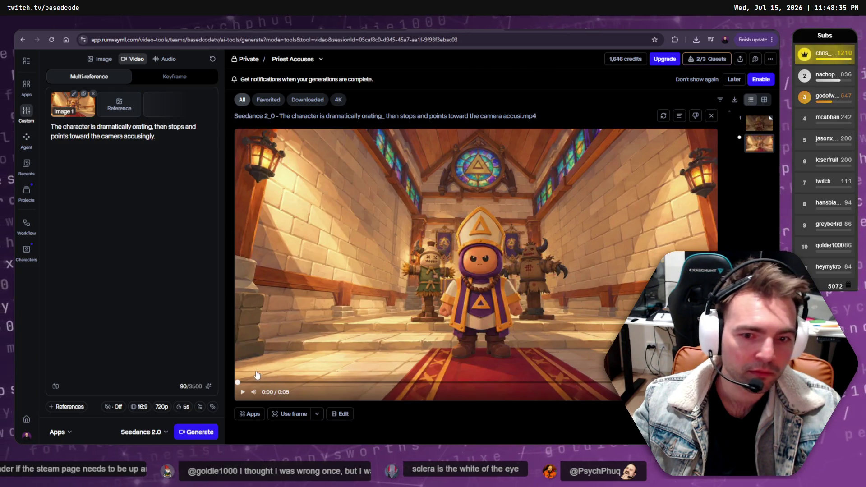
click(257, 375)
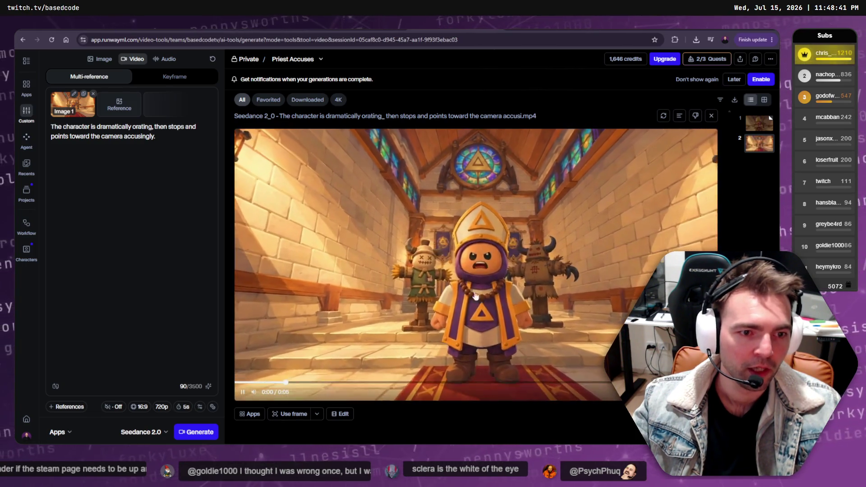
click(564, 216)
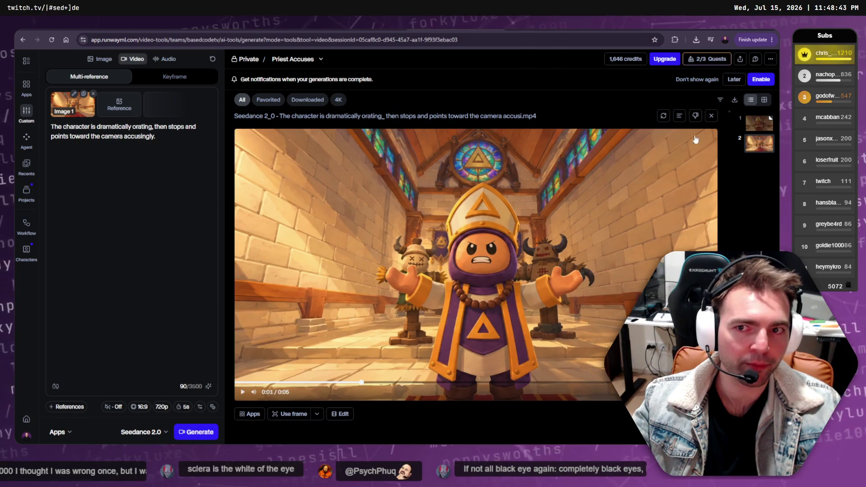
click(757, 126)
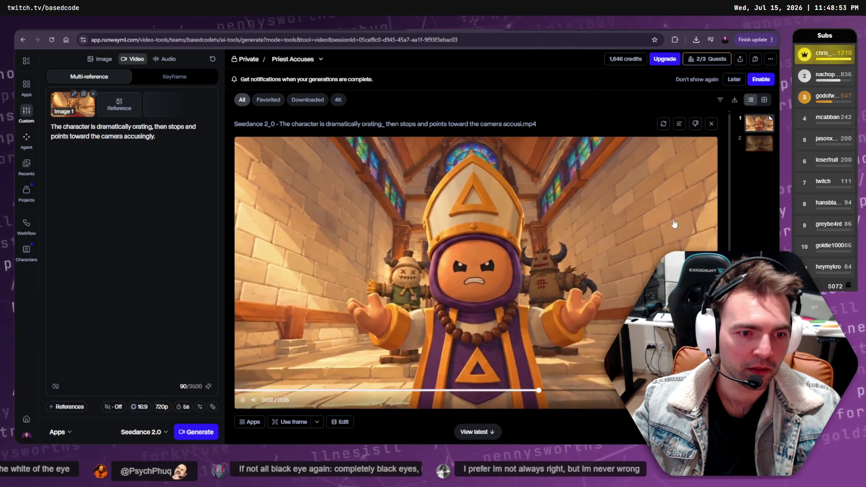
click(760, 144)
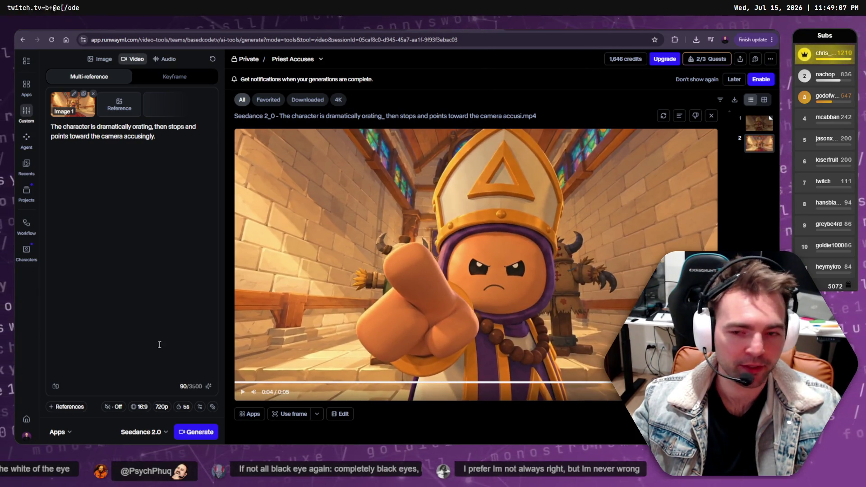
Confirm the 6.0 MB Seedance MP4 in Downloads and bring up DaVinci Resolve's import options
key(F5)
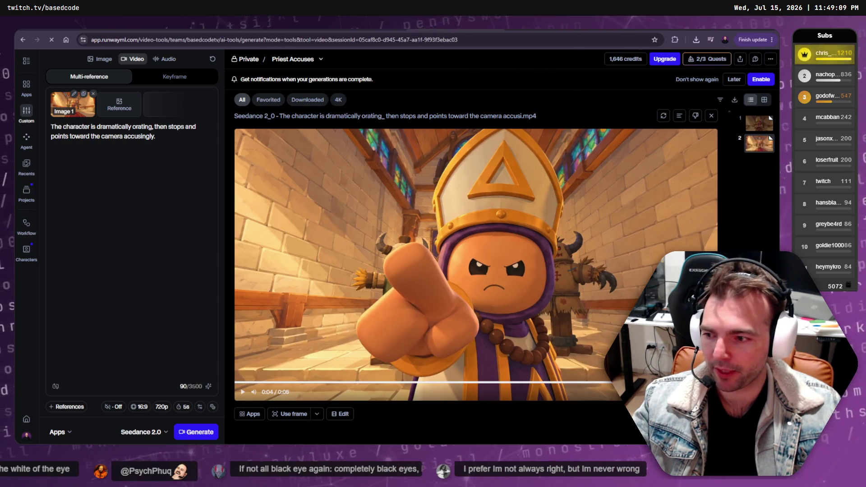
key(alt+Tab)
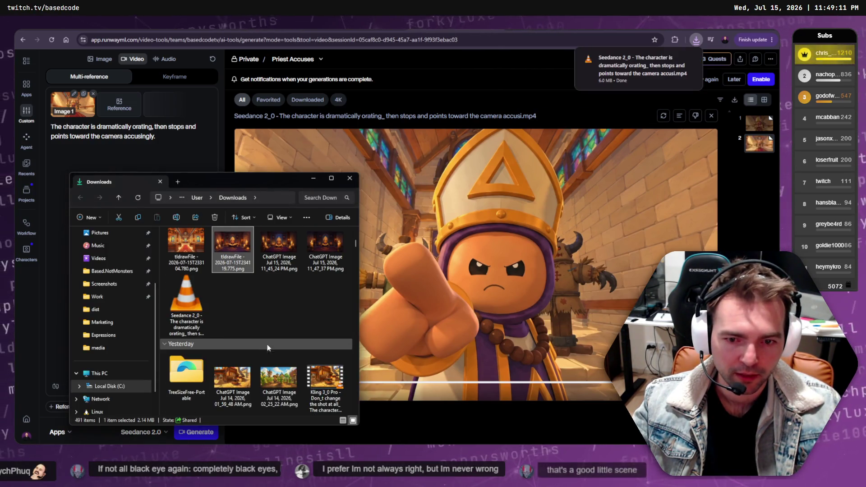
click(186, 311)
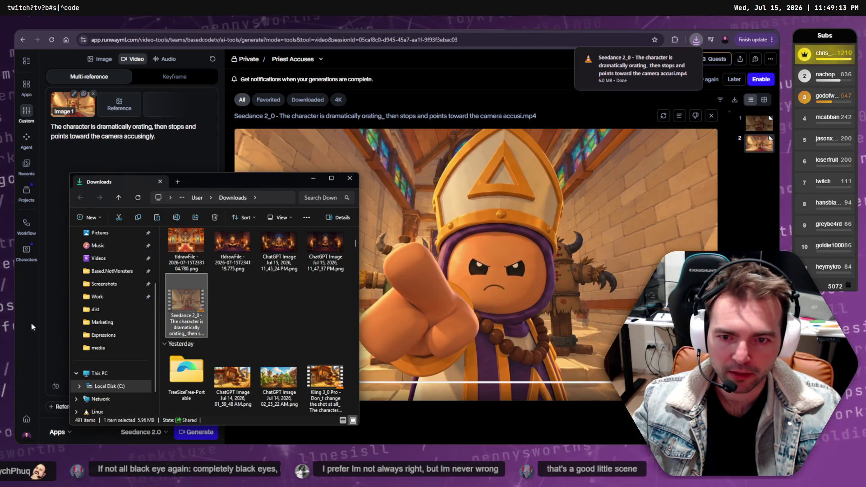
key(alt+Tab)
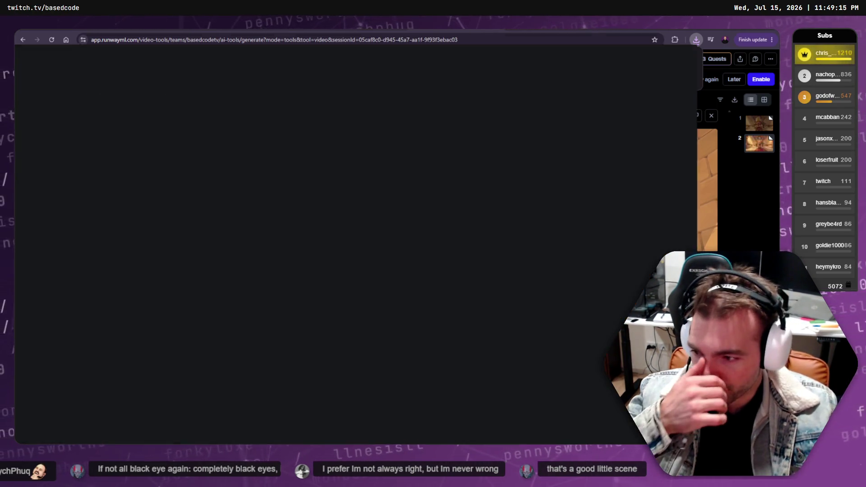
right_click(193, 263)
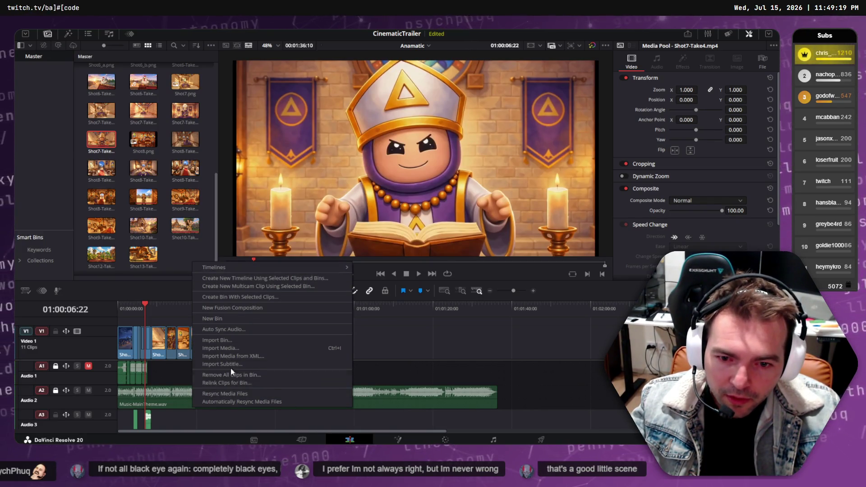
Reveal Shot10-Take2's source file in its Trailer media folder using Open File Location
right_click(191, 220)
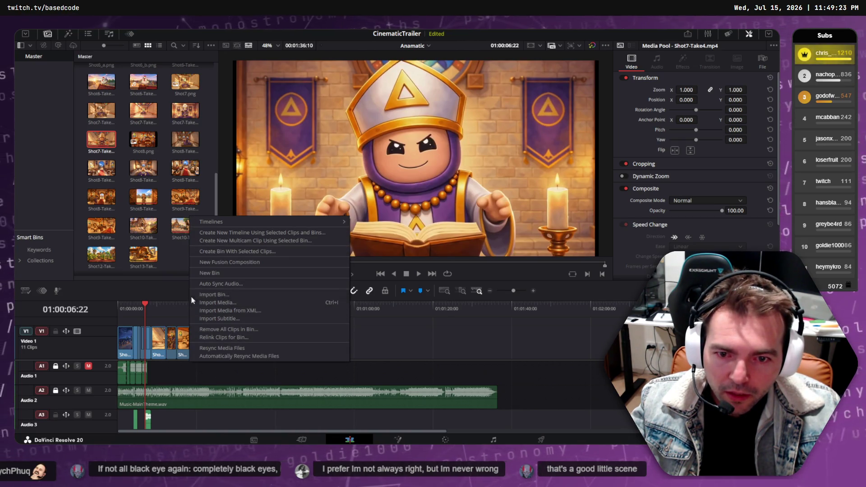
right_click(178, 227)
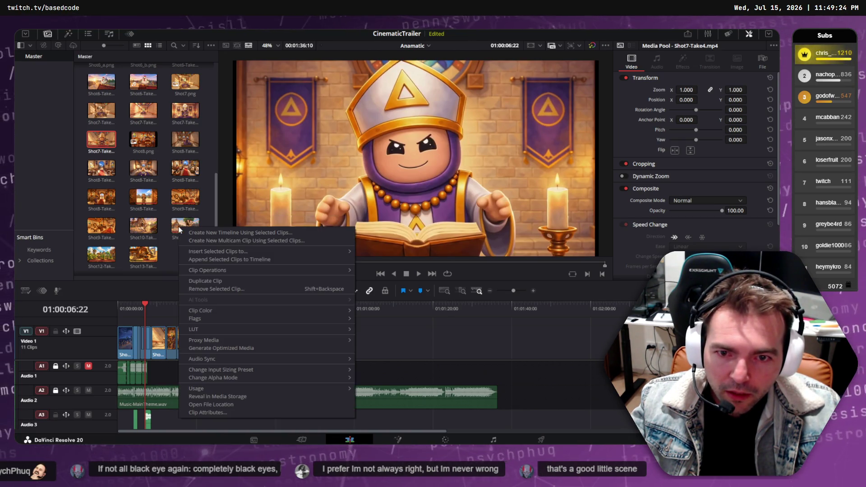
click(211, 405)
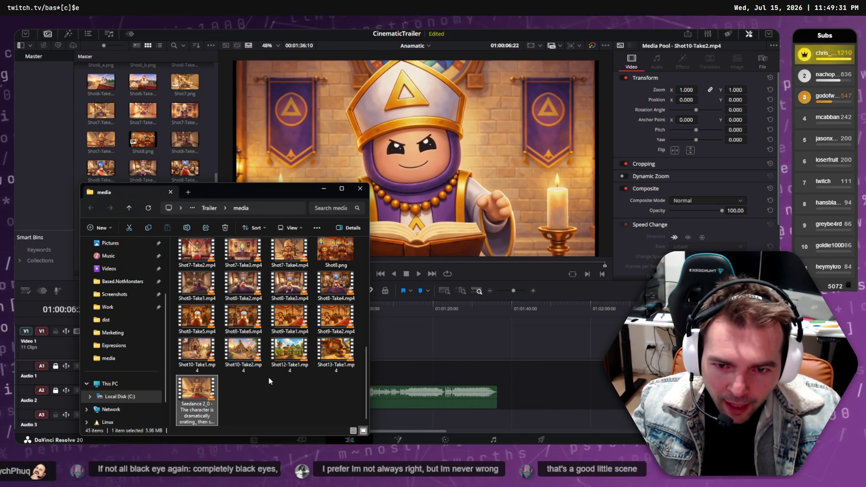
Rename the downloaded Seedance accusing-priest video to Shot7-Take5.mp4
scroll(292, 338, up, 2)
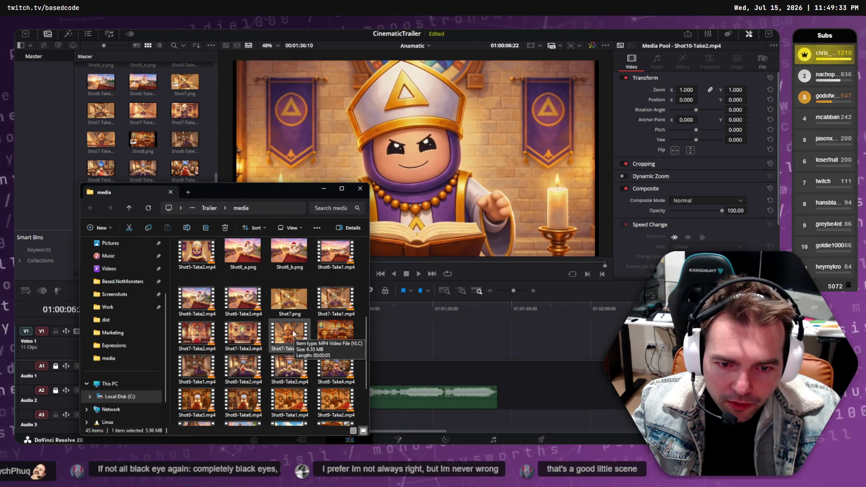
scroll(265, 328, down, 2)
key(F2)
text(SD)
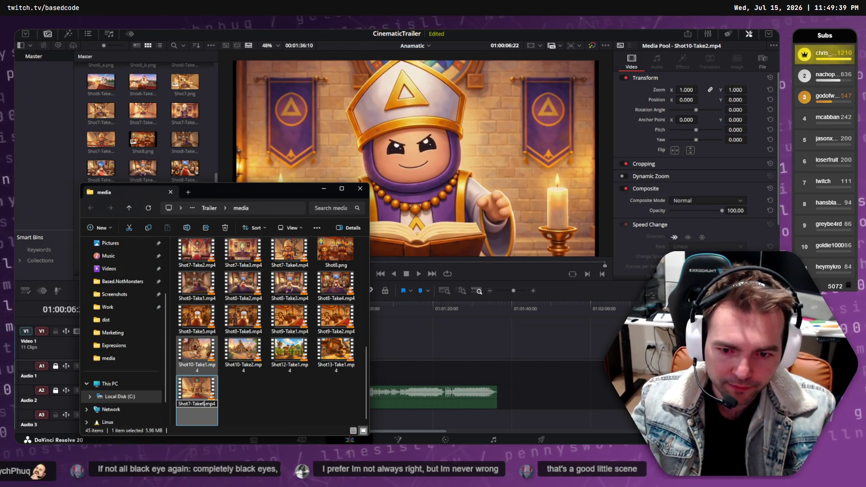
key(Return)
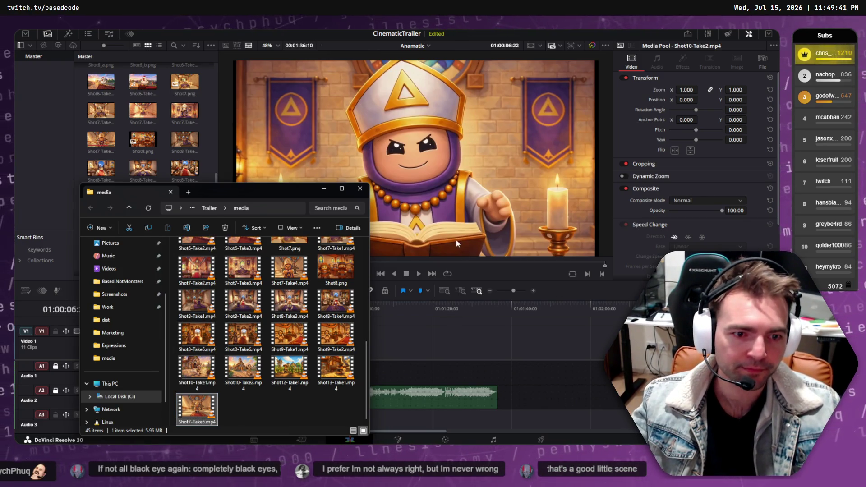
Back in Resolve, preview the later trailer shots and select the priest shot clip
click(458, 347)
mouse_move(202, 307)
mouse_down()
mouse_move(127, 307)
mouse_move(152, 306)
mouse_up()
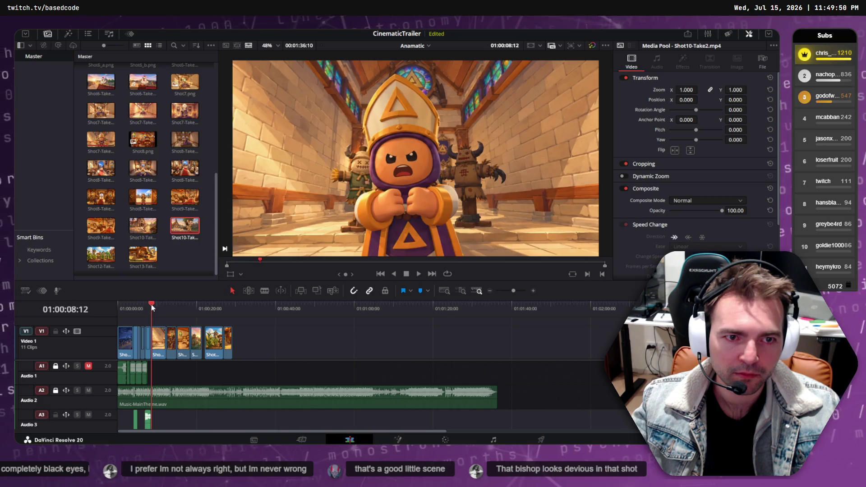
click(157, 334)
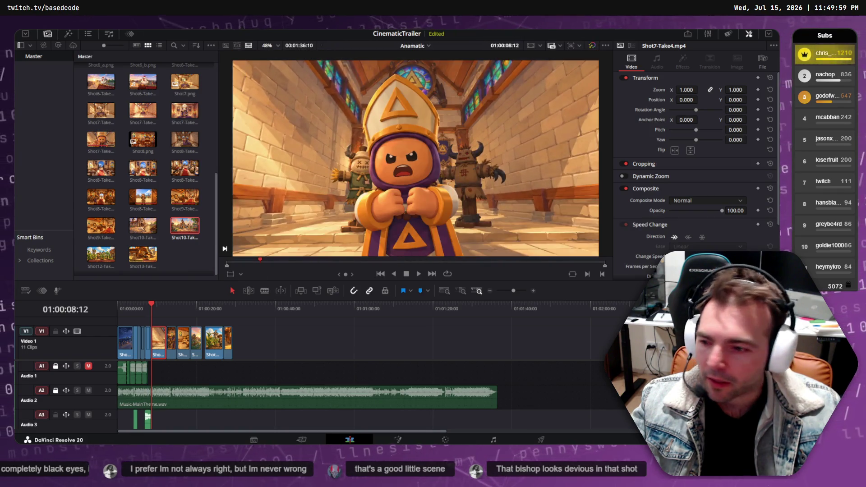
key(alt+Tab)
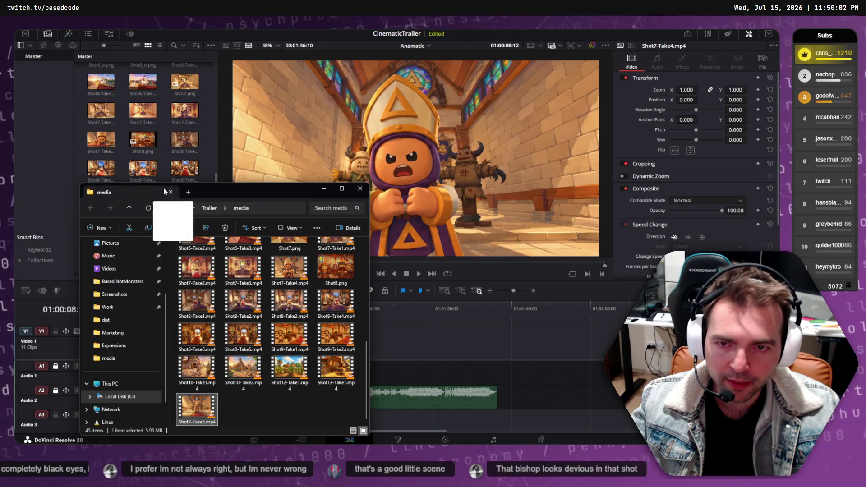
Import Shot7-Take5.mp4 into the Media Pool, close Explorer, and place the clip on V1 after the sequence
mouse_move(164, 191)
mouse_down()
mouse_move(137, 67)
mouse_move(140, 91)
mouse_up()
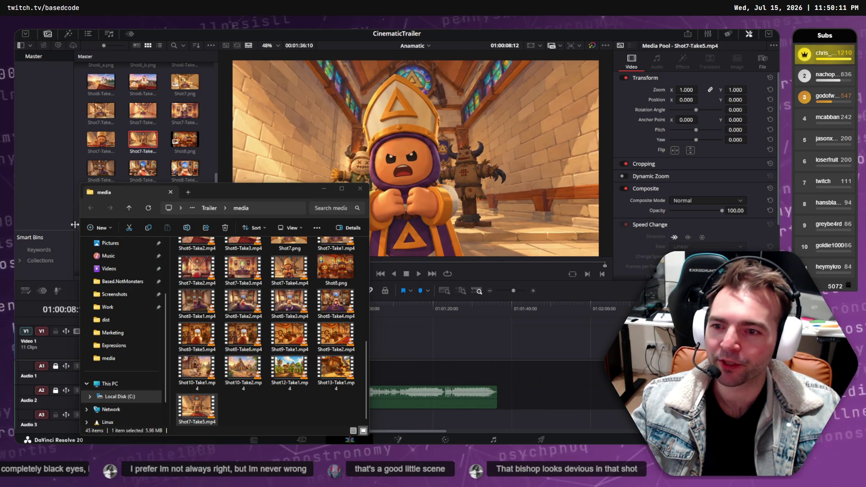
click(361, 190)
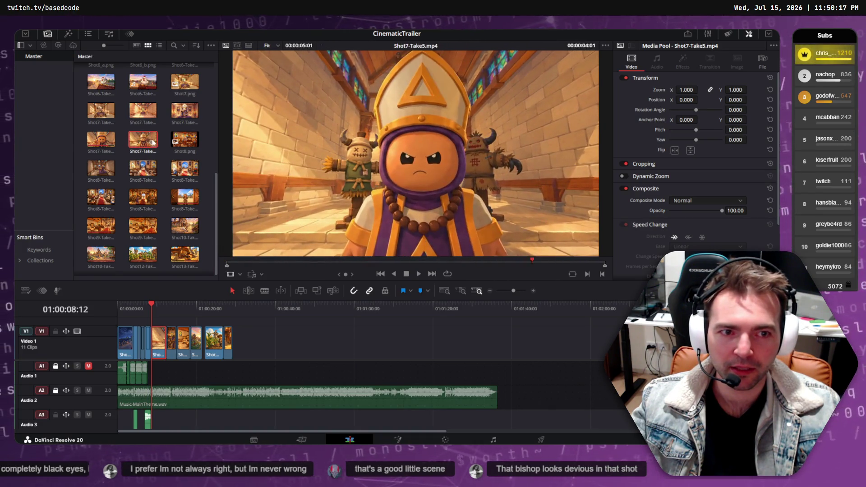
mouse_move(153, 141)
mouse_down()
mouse_move(270, 333)
mouse_move(280, 306)
mouse_move(271, 306)
mouse_move(291, 305)
mouse_up()
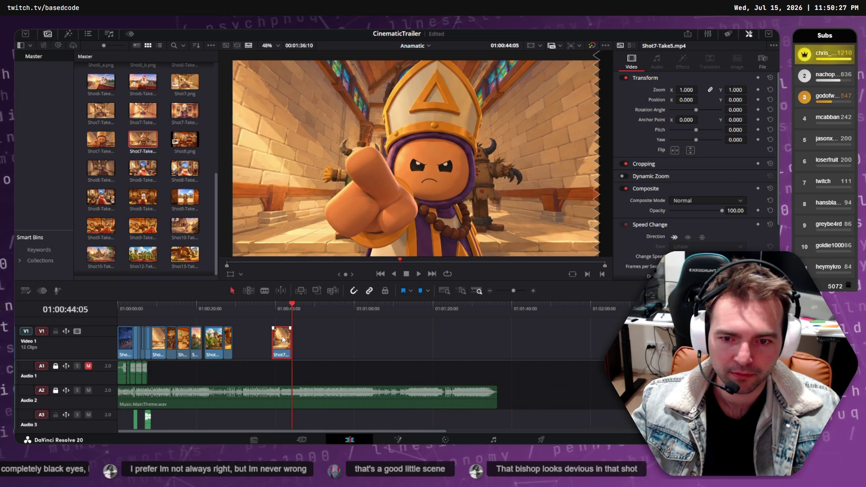
Reposition the new Shot7-Take5 clip on V1 and move the old Shot7-Take4 take beside it
key(Delete)
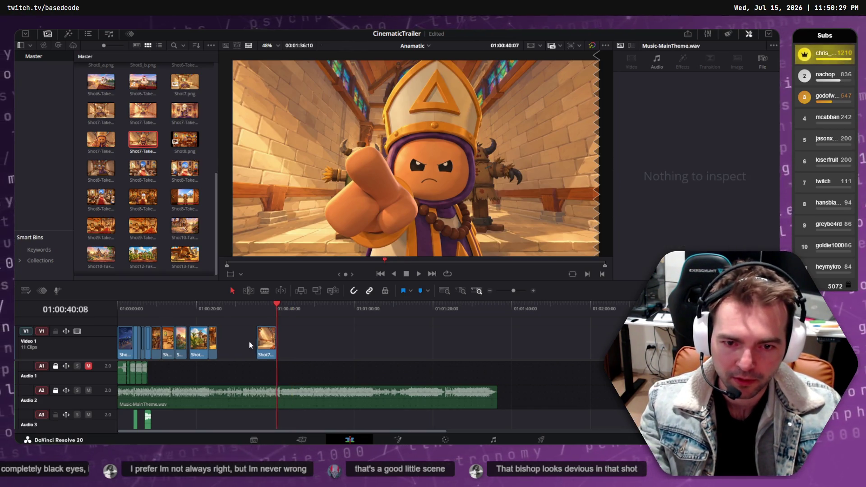
key(ctrl+z)
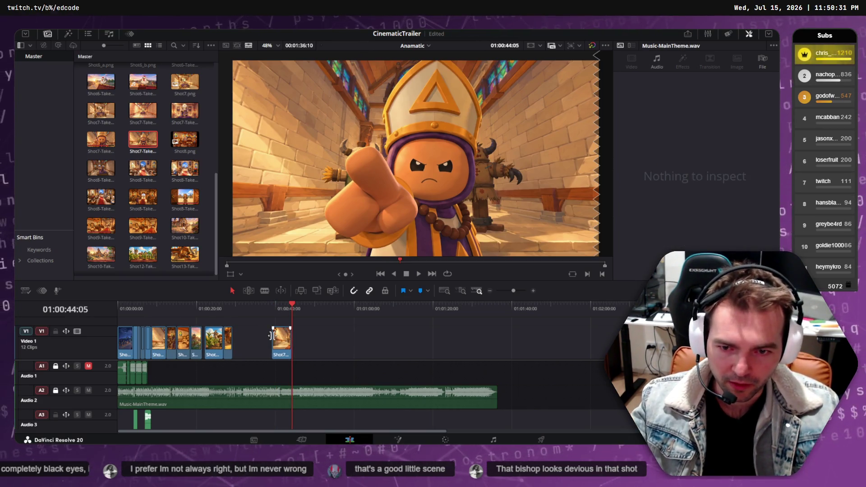
mouse_move(279, 340)
mouse_down()
mouse_move(158, 348)
mouse_move(331, 349)
mouse_move(300, 347)
mouse_up()
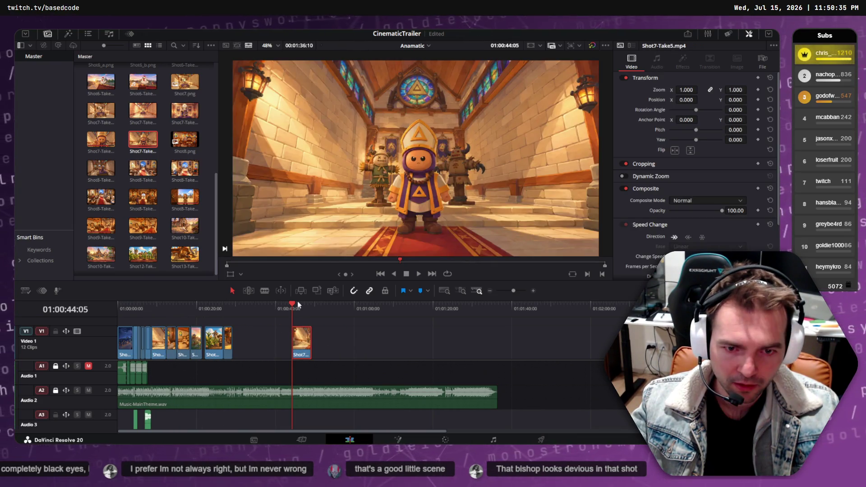
drag(158, 336, 334, 338)
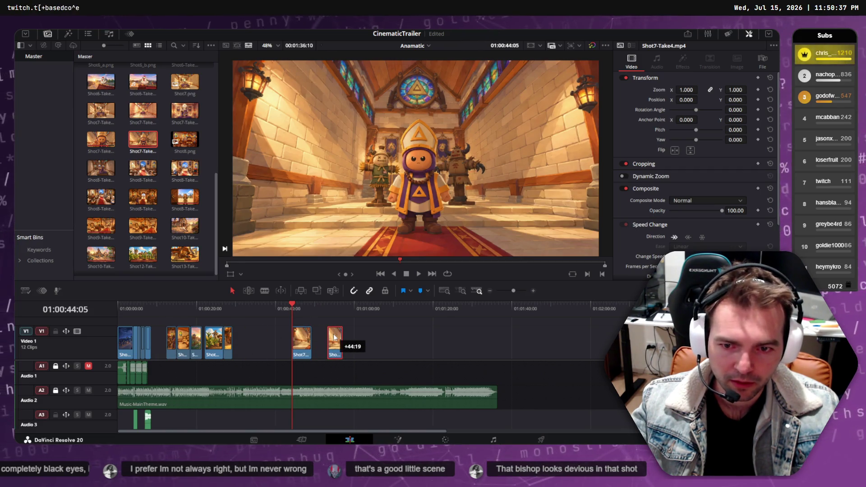
Trim the head of Shot7-Take5, review it in playback, and slide it toward the sequence
key(space)
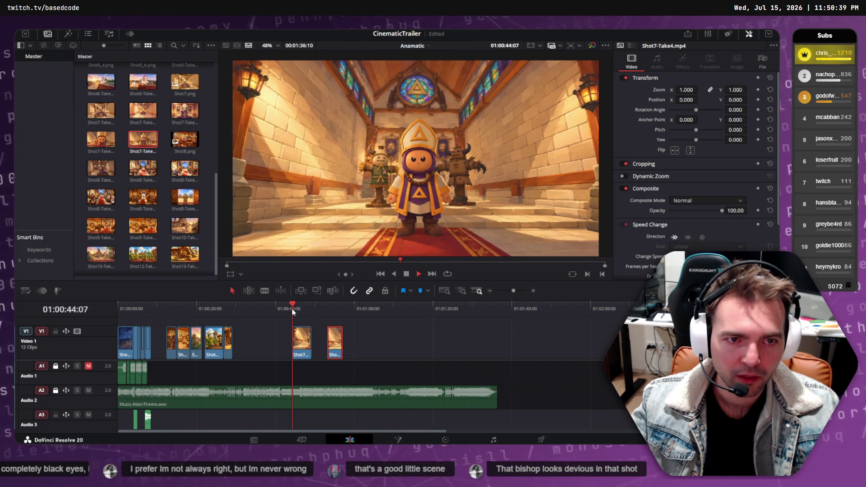
drag(296, 337, 298, 338)
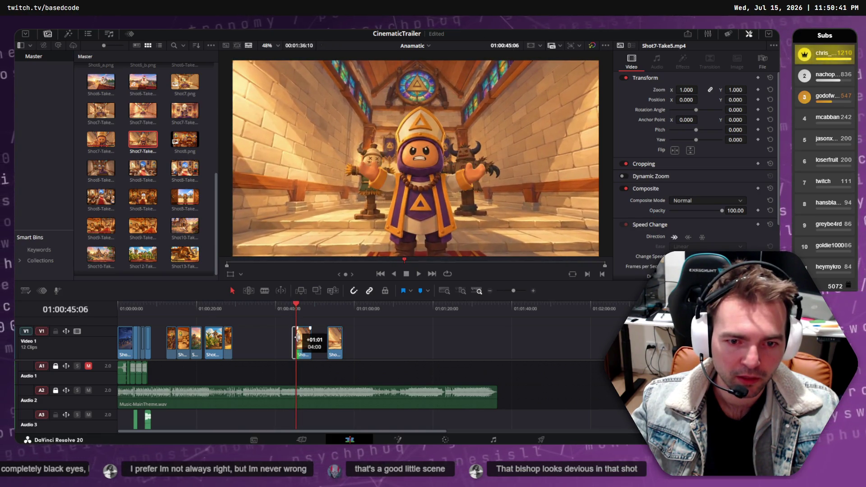
key(space)
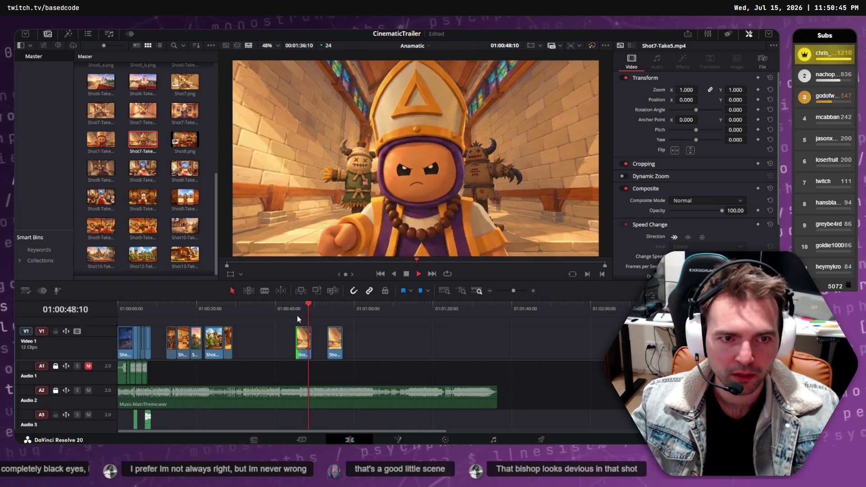
drag(297, 310, 293, 308)
key(space)
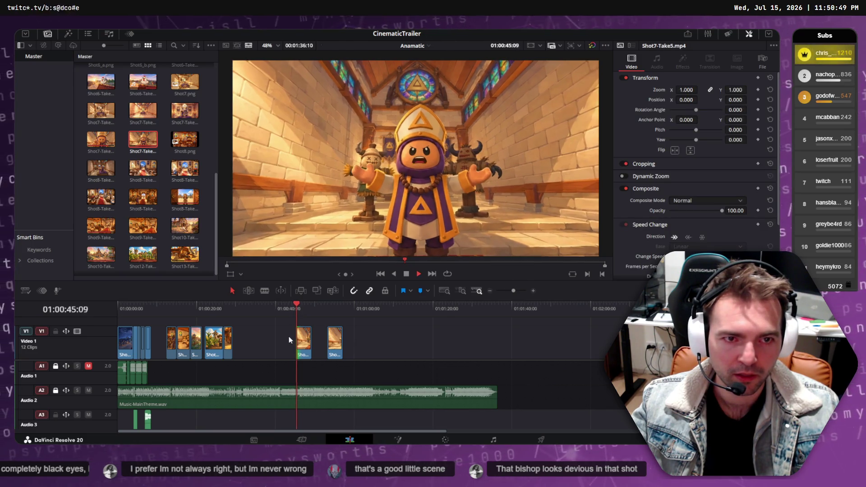
key(space)
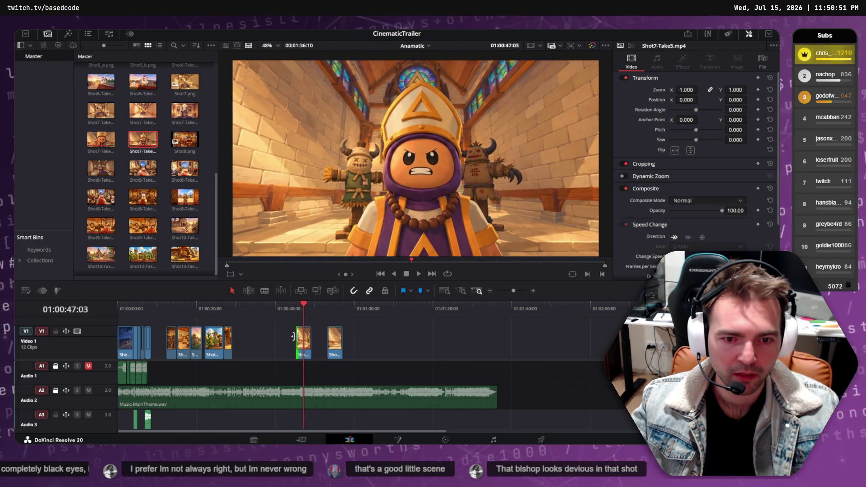
click(295, 306)
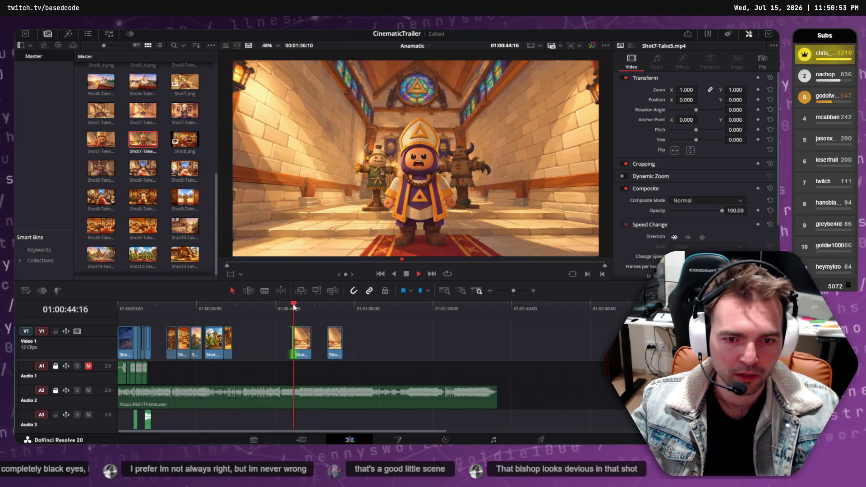
key(space)
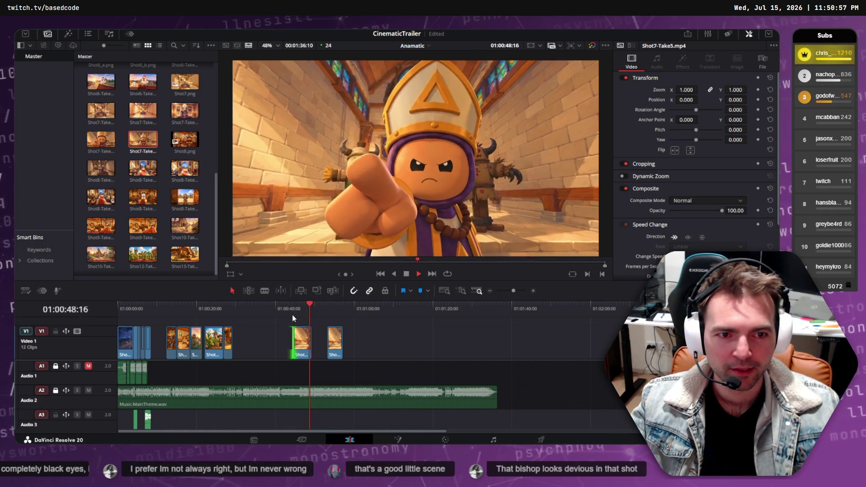
key(space)
mouse_move(299, 344)
mouse_down()
mouse_move(158, 347)
mouse_move(277, 347)
mouse_up()
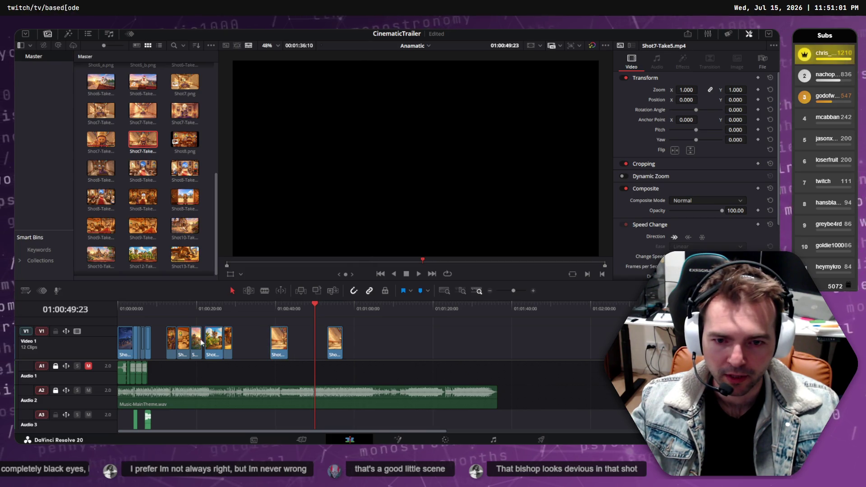
Fit Shot7-Take5 into the sequence gap, select the following clips, and play the updated cut
mouse_move(182, 343)
mouse_down()
mouse_move(200, 343)
mouse_move(163, 347)
mouse_up()
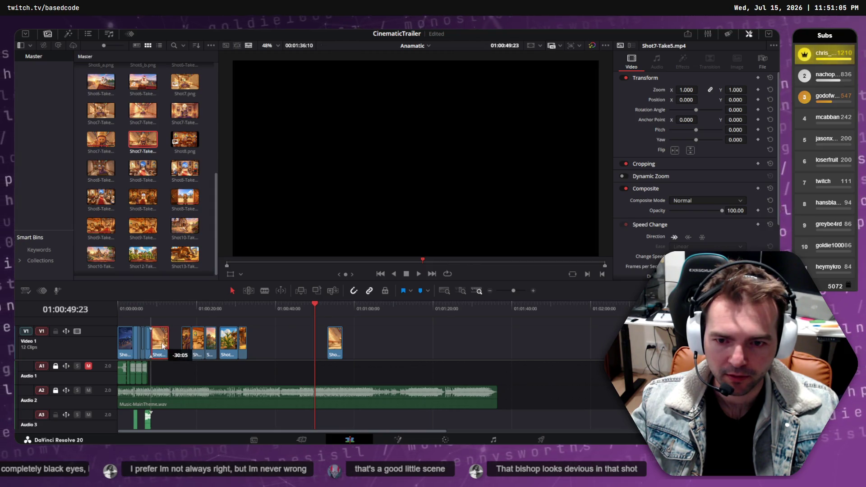
mouse_move(283, 324)
mouse_down()
mouse_move(163, 343)
mouse_move(178, 340)
mouse_up()
drag(163, 306, 144, 314)
key(space)
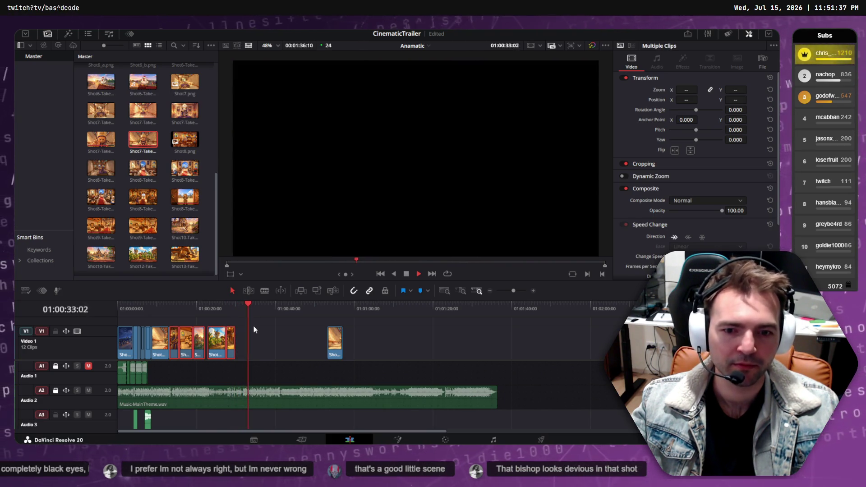
drag(221, 310, 122, 310)
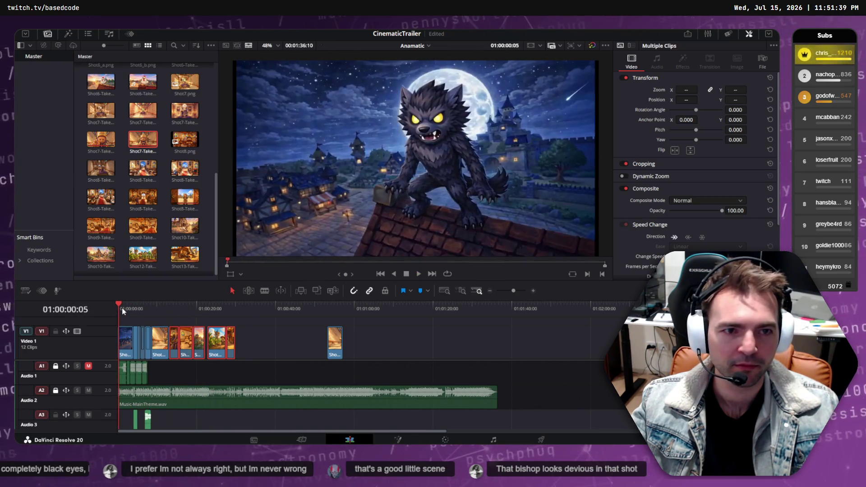
key(space)
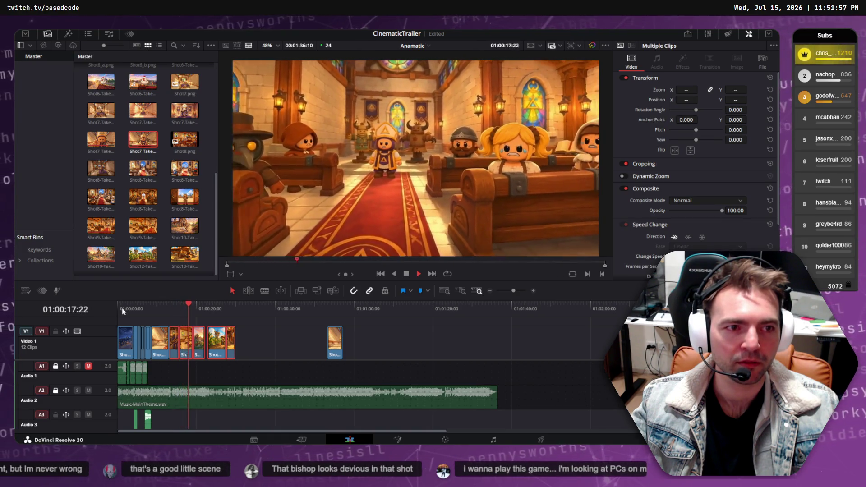
drag(167, 309, 131, 308)
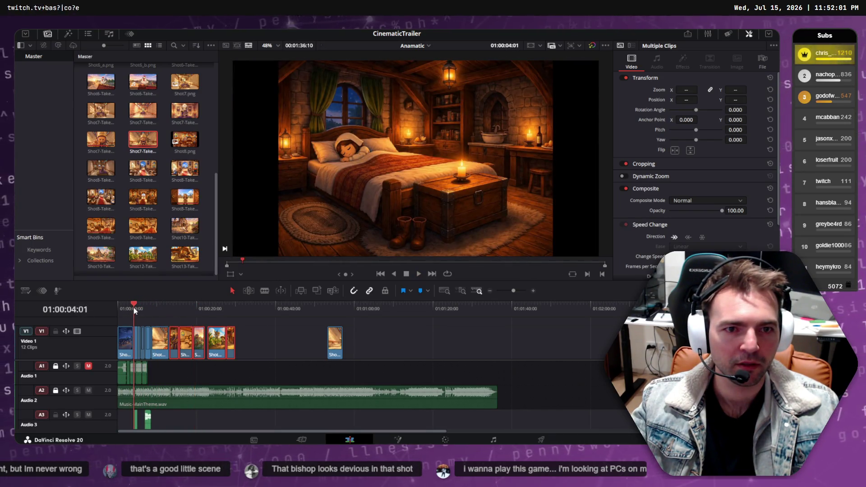
key(space)
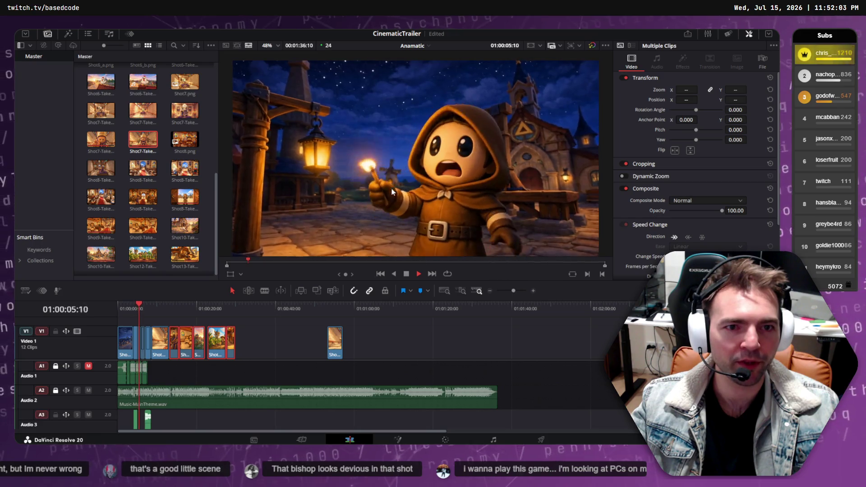
key(space)
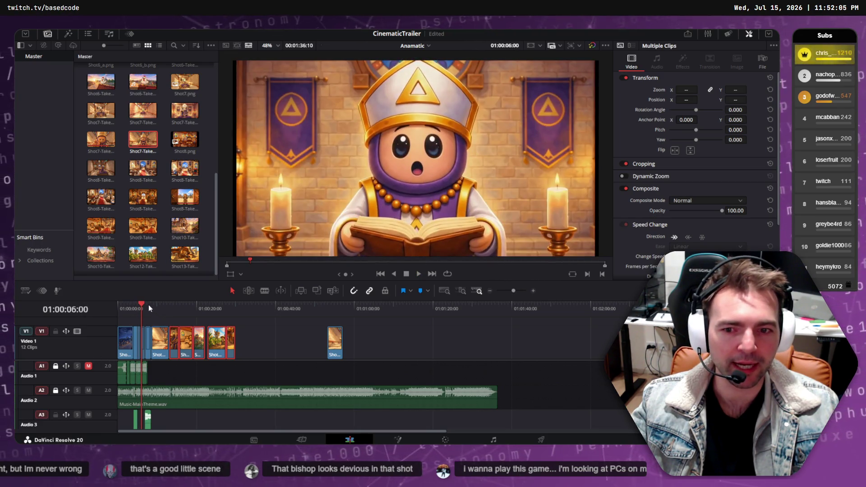
click(138, 304)
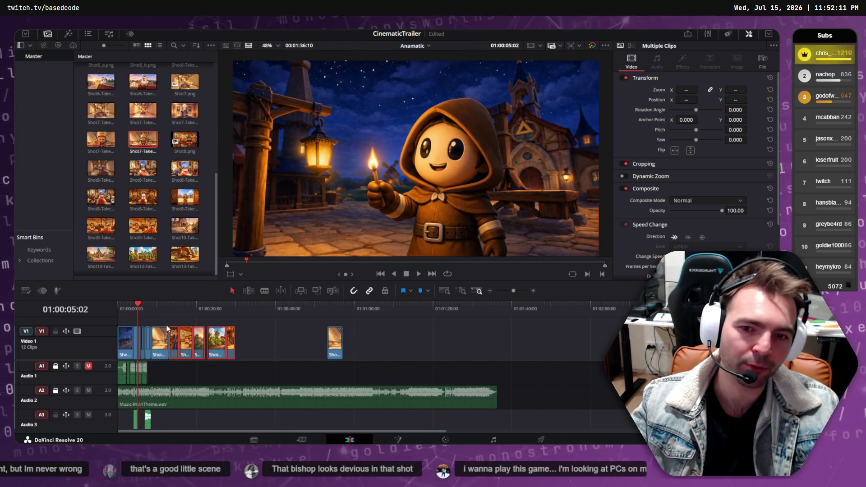
key(space)
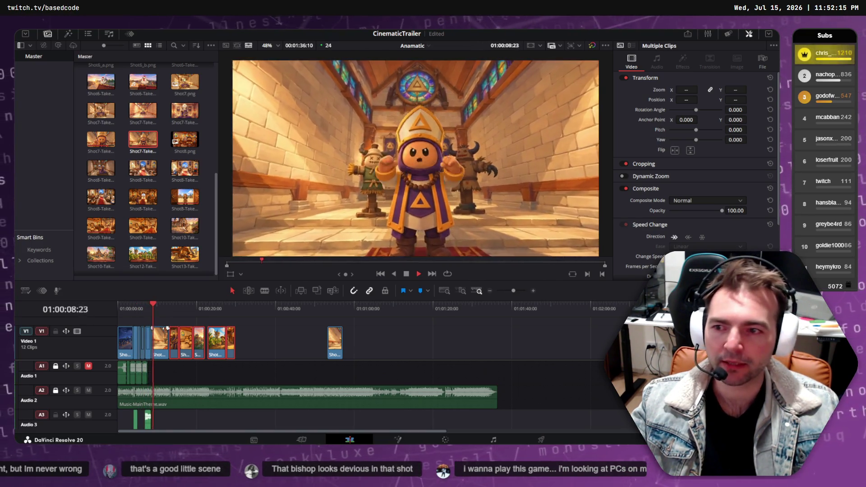
key(space)
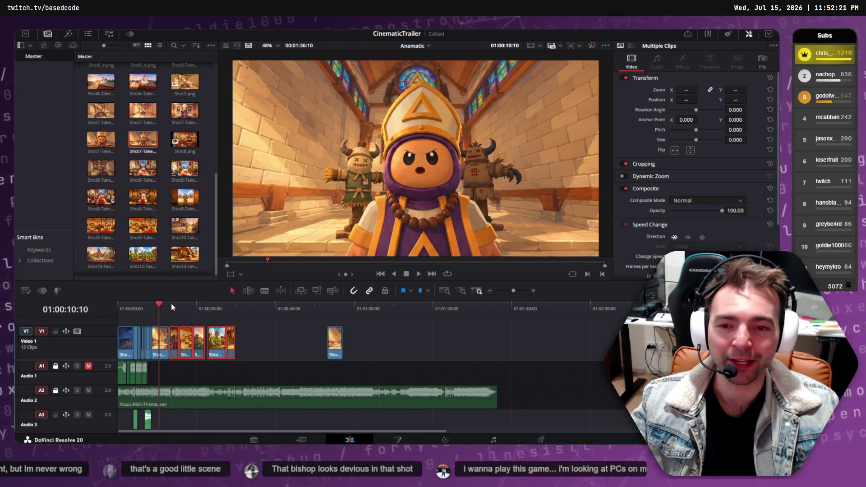
drag(171, 307, 136, 311)
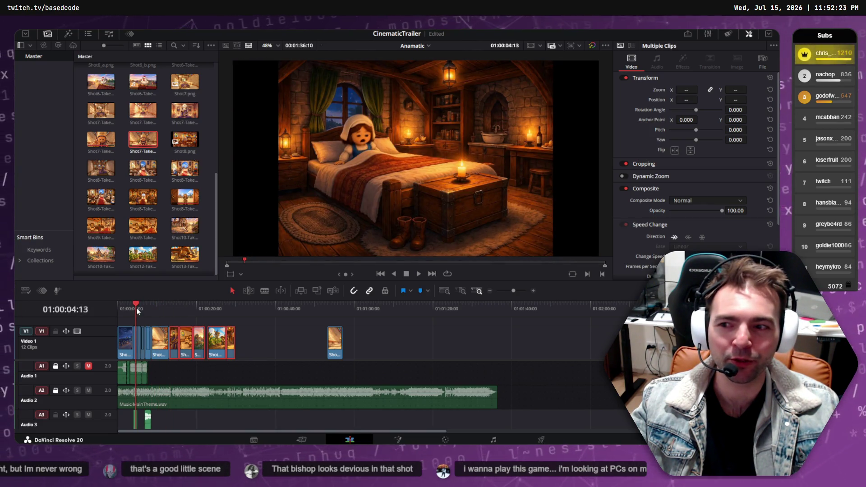
key(space)
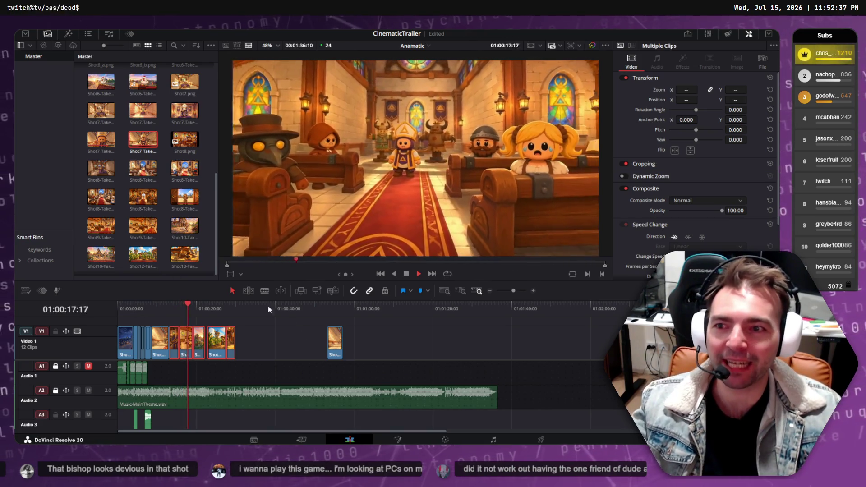
key(space)
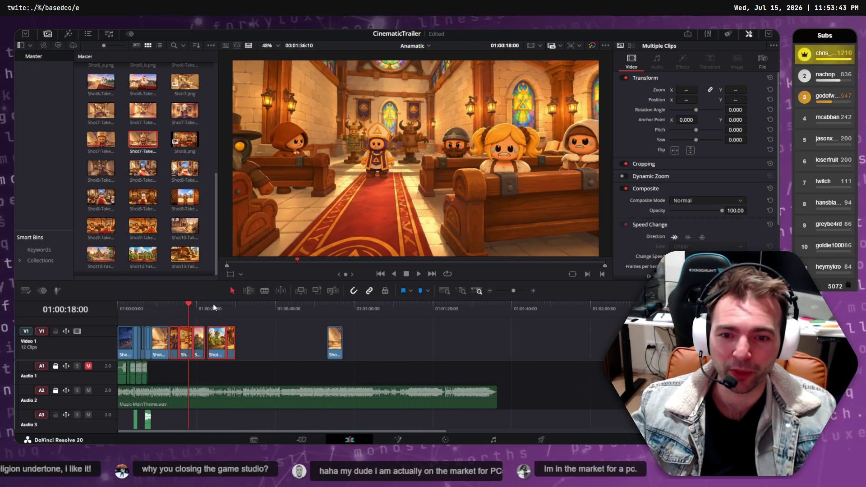
Play through the trailer to review the church scene and the separate bishop clip
mouse_move(206, 307)
mouse_down()
mouse_move(134, 303)
mouse_move(237, 301)
mouse_move(150, 309)
mouse_move(164, 311)
mouse_move(182, 303)
mouse_move(344, 301)
mouse_move(163, 315)
mouse_up()
key(space)
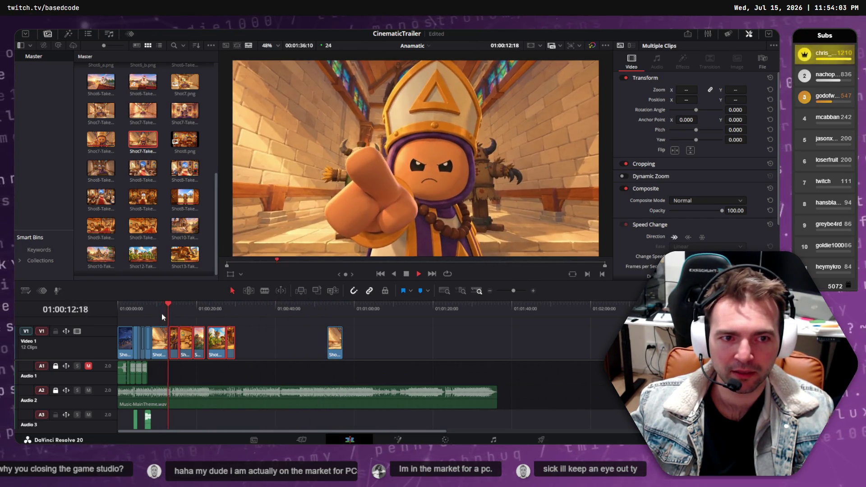
click(329, 311)
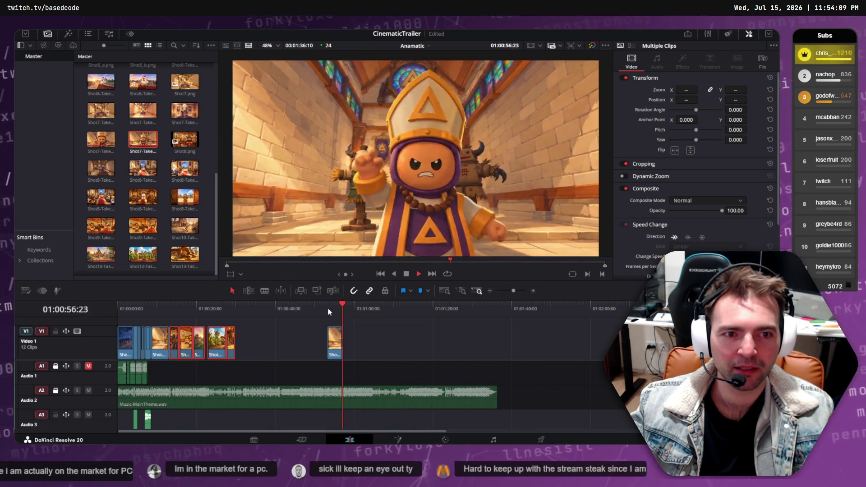
click(179, 309)
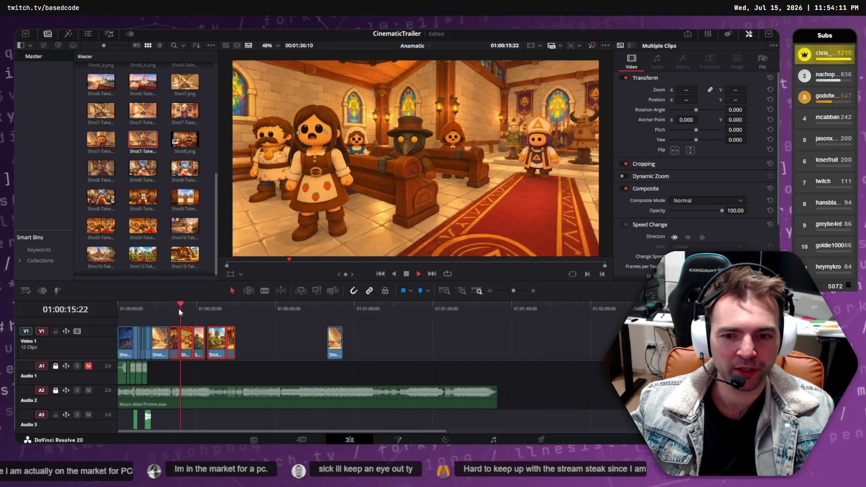
drag(162, 305, 152, 307)
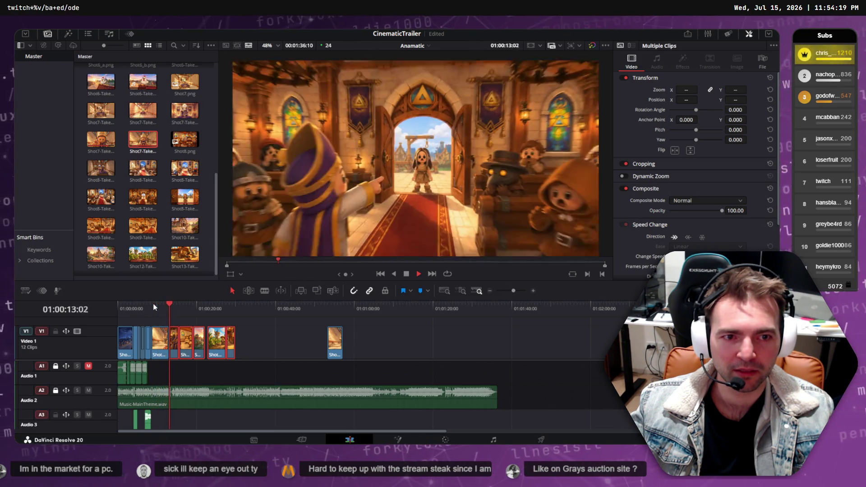
key(space)
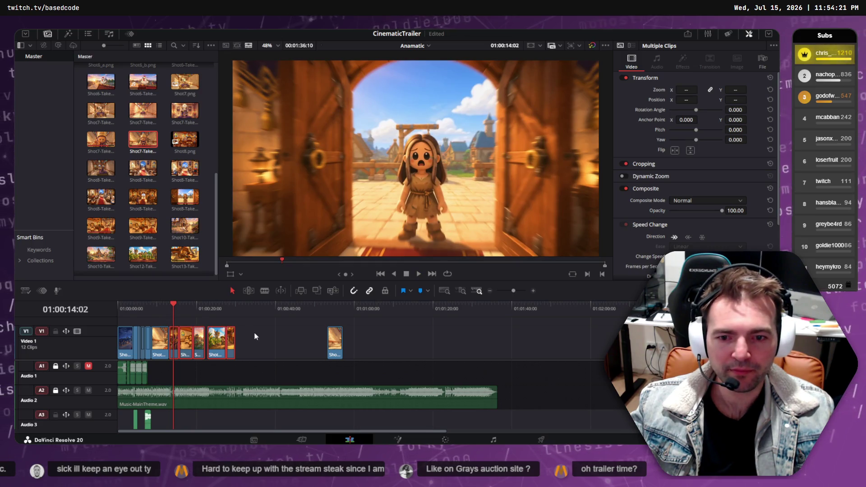
Push the church clips about 3 seconds later and shift Shot7-Take5 later by 01:10
drag(174, 349, 187, 347)
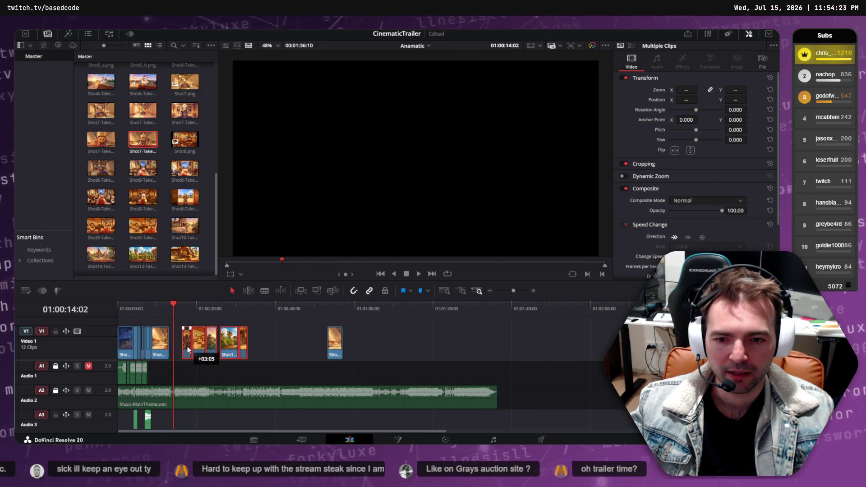
drag(164, 312, 161, 312)
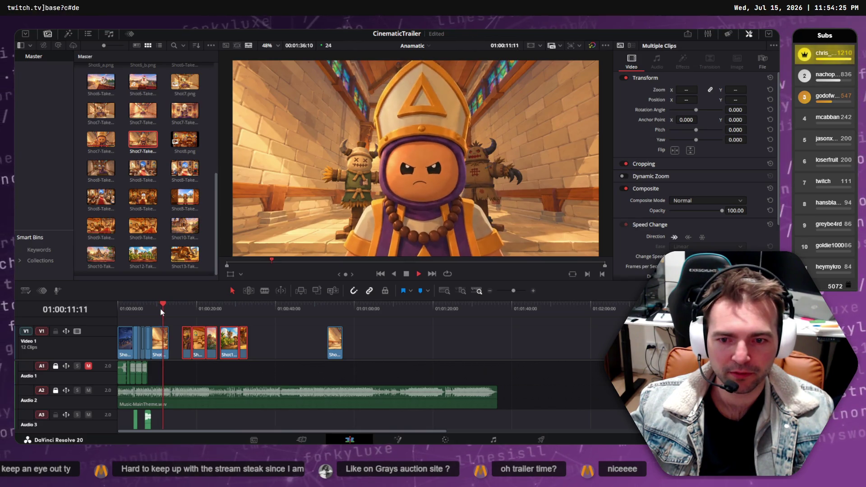
key(space)
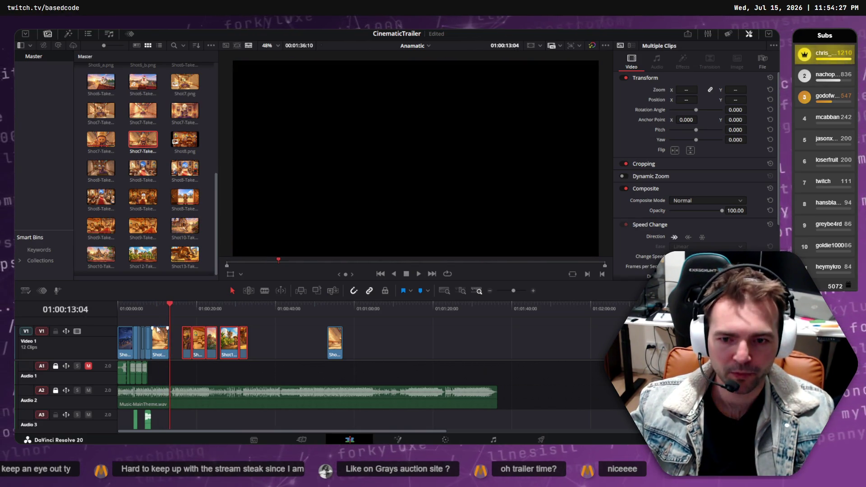
click(162, 342)
drag(164, 342, 167, 342)
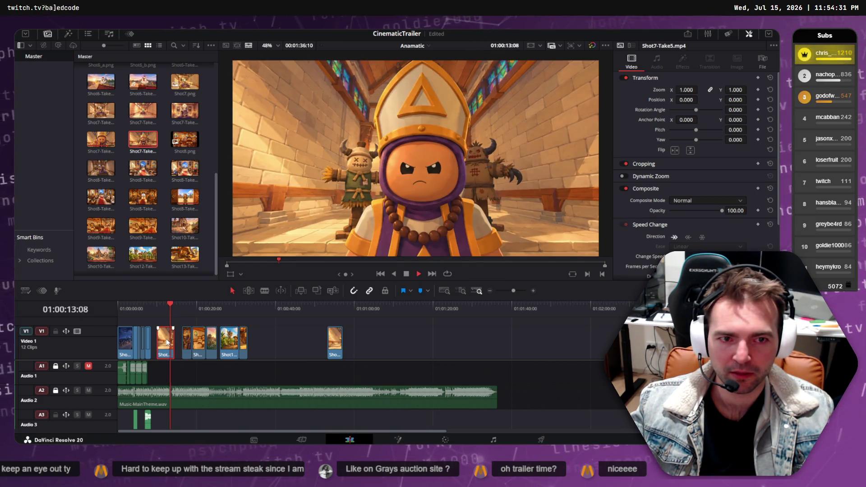
key(space)
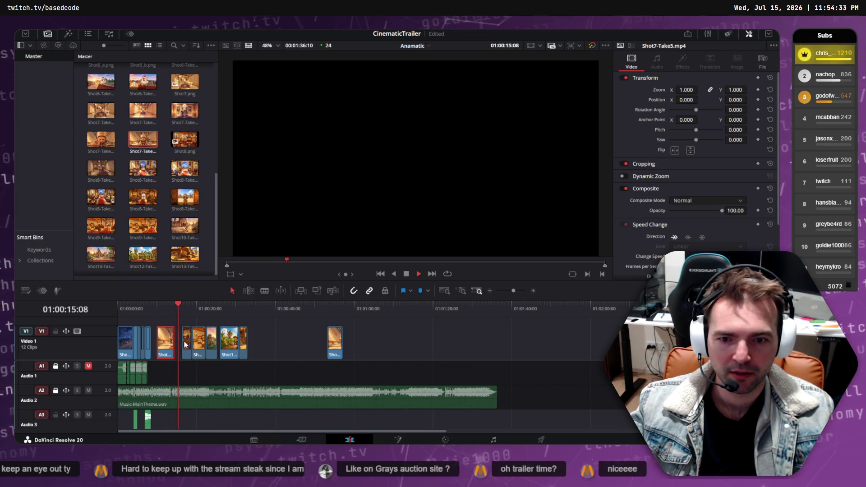
Select a group of clips and replay from about 7 seconds, zooming in on the bishop shot
drag(275, 339, 181, 347)
click(145, 306)
key(space)
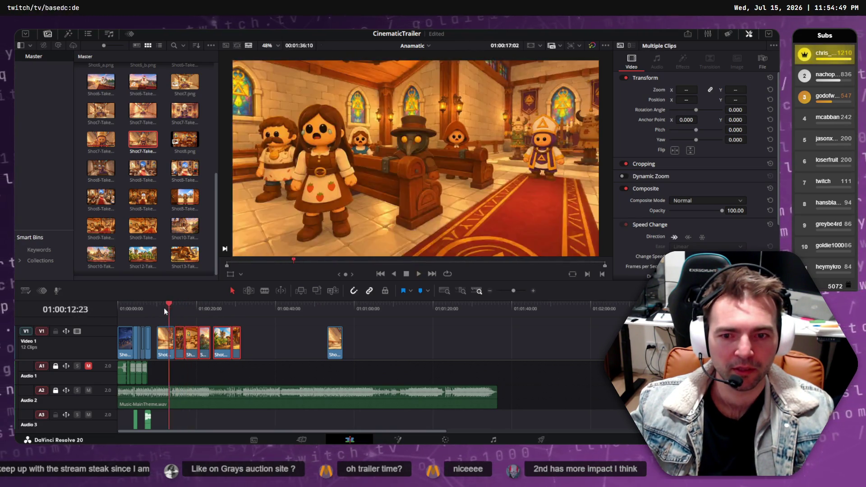
drag(164, 308, 163, 310)
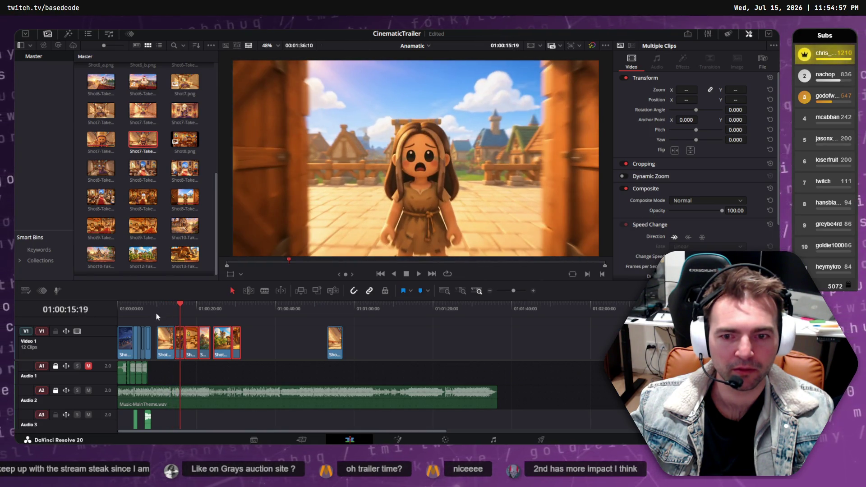
mouse_move(171, 309)
mouse_down()
mouse_move(159, 310)
mouse_move(169, 312)
mouse_up()
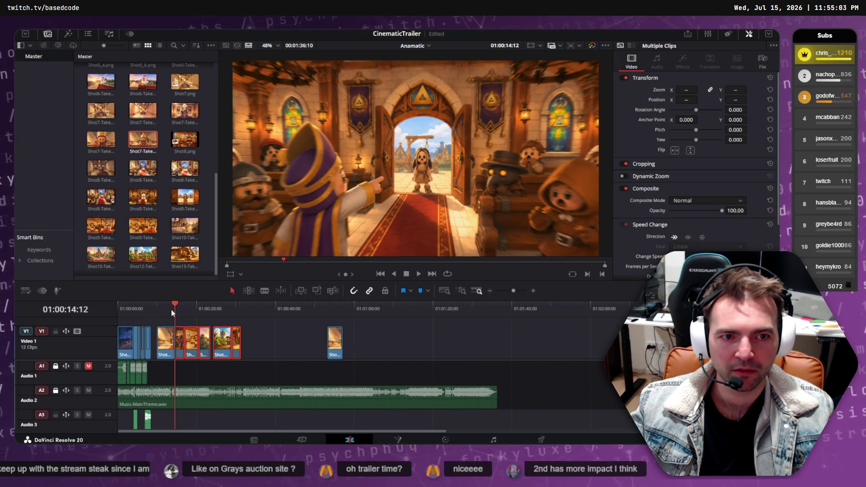
click(171, 310)
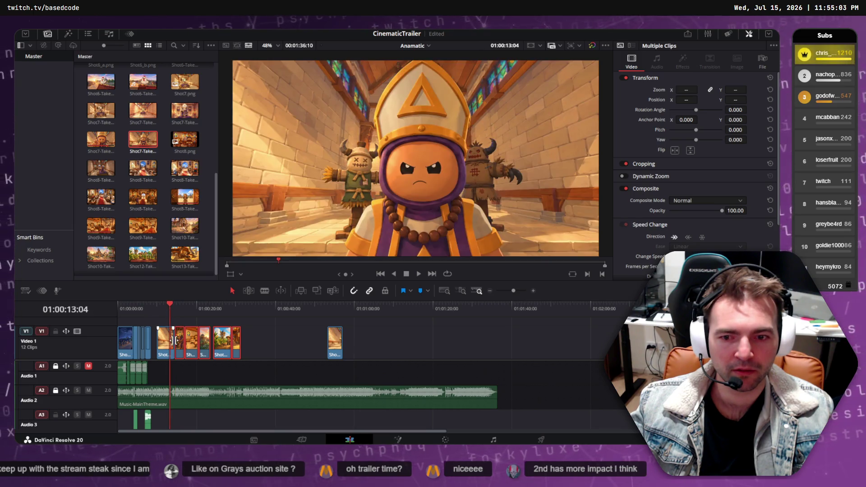
key(ctrl+equal)
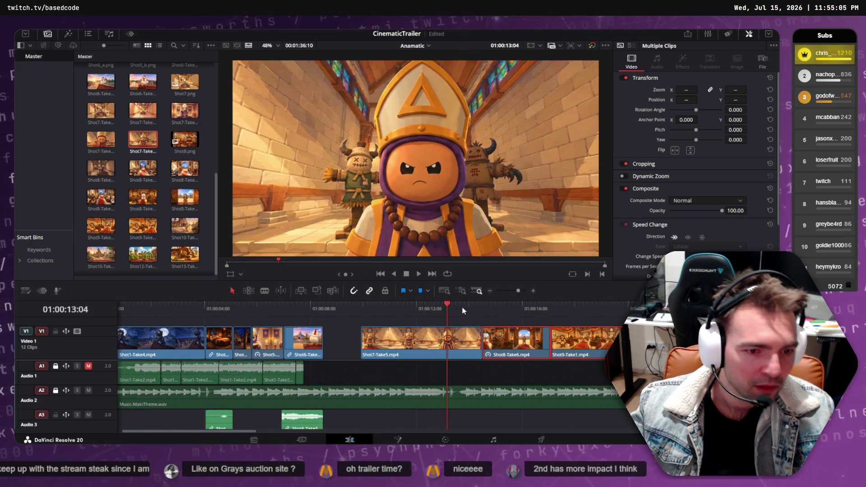
Trim Shot7-Take5's end to the frame where the bishop points and butt Shot8-Take6 against it
mouse_move(448, 306)
mouse_down()
mouse_move(475, 310)
mouse_move(459, 310)
mouse_move(474, 309)
mouse_move(476, 336)
mouse_move(467, 337)
mouse_up()
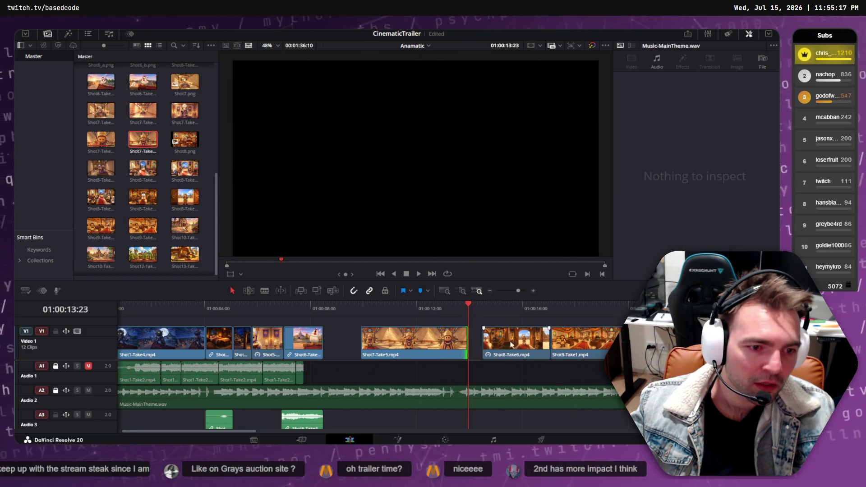
click(518, 345)
drag(518, 346, 504, 345)
click(411, 309)
key(space)
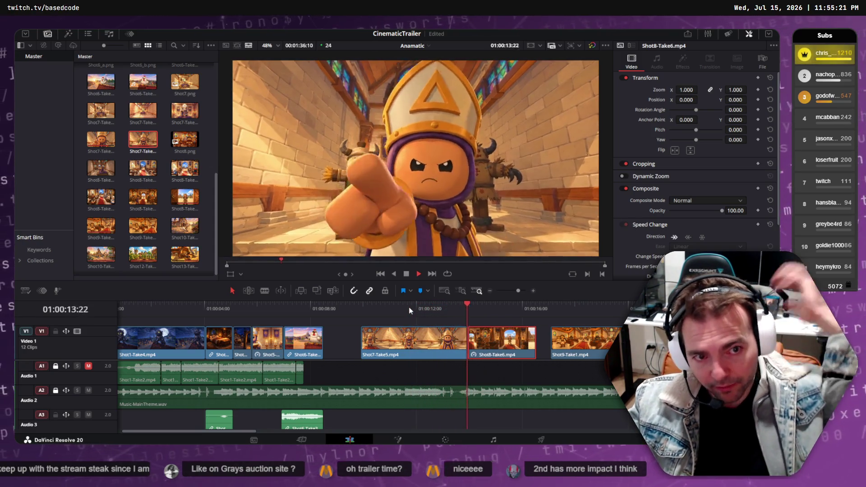
key(space)
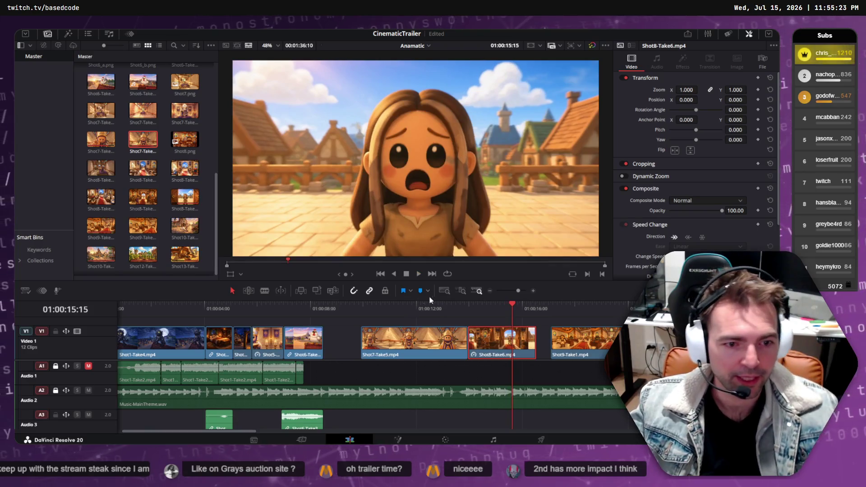
Nudge Shot8-Take6 slightly earlier against Shot7-Take5 and replay the adjusted cut
mouse_move(467, 316)
mouse_down()
mouse_move(459, 311)
mouse_move(456, 334)
mouse_up()
drag(511, 349, 506, 349)
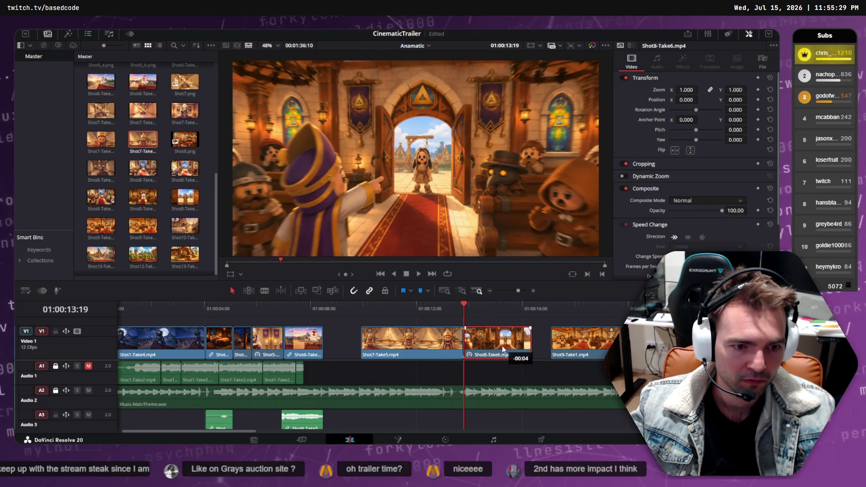
click(419, 309)
key(space)
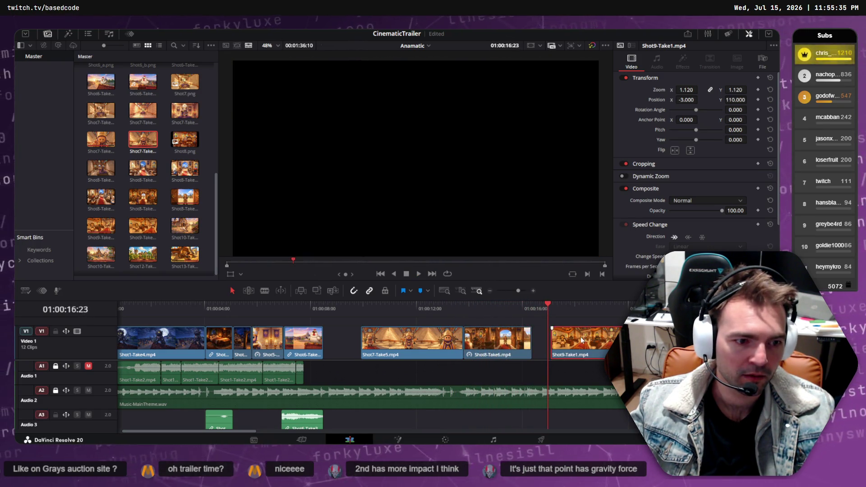
drag(551, 335, 531, 335)
scroll(361, 334, right, 5)
scroll(361, 334, down, 5)
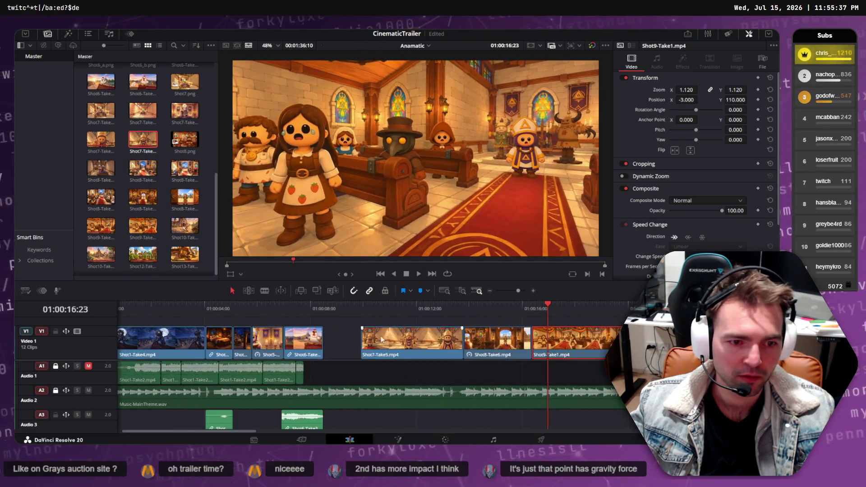
scroll(210, 327, up, 1)
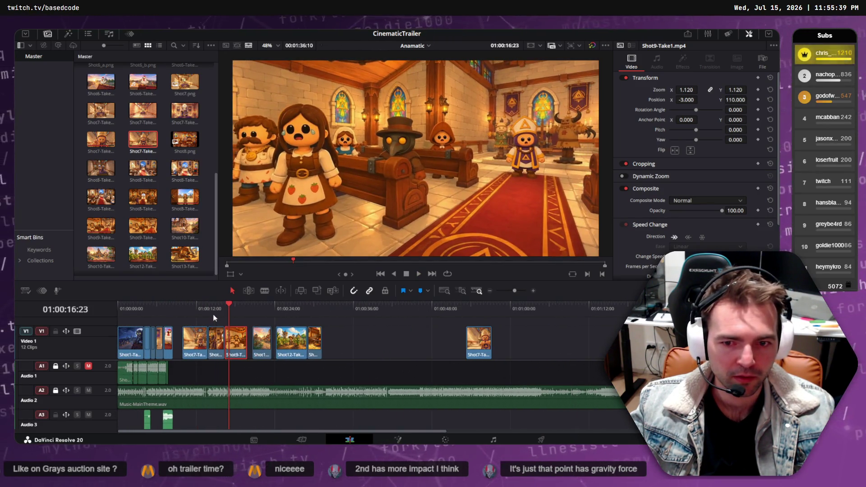
Replay from about 6 seconds, then push the following clips later and extend Shot7-Take5 into the gap
click(163, 311)
key(space)
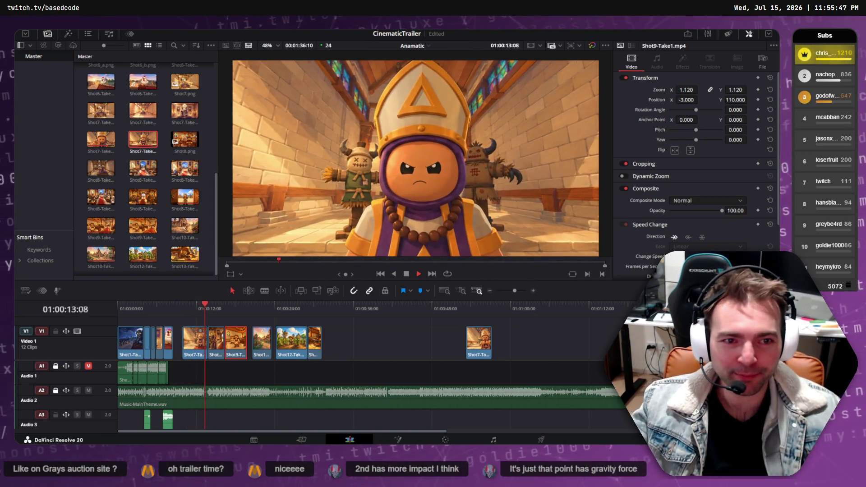
key(space)
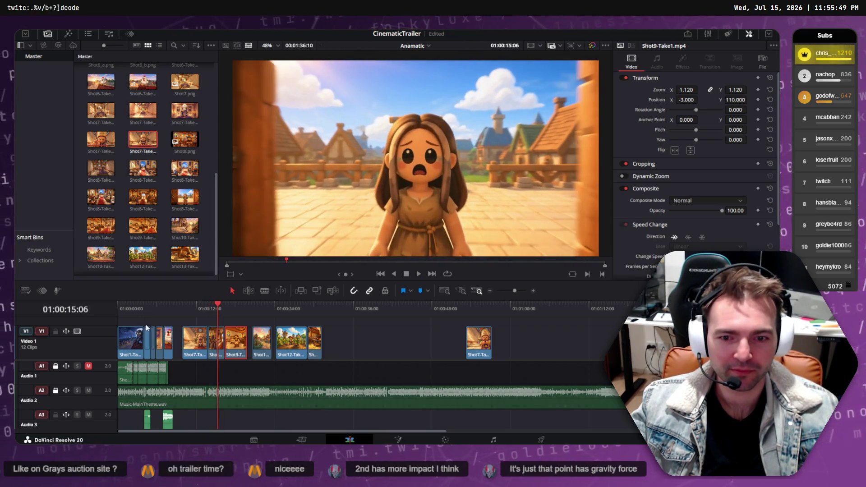
click(207, 309)
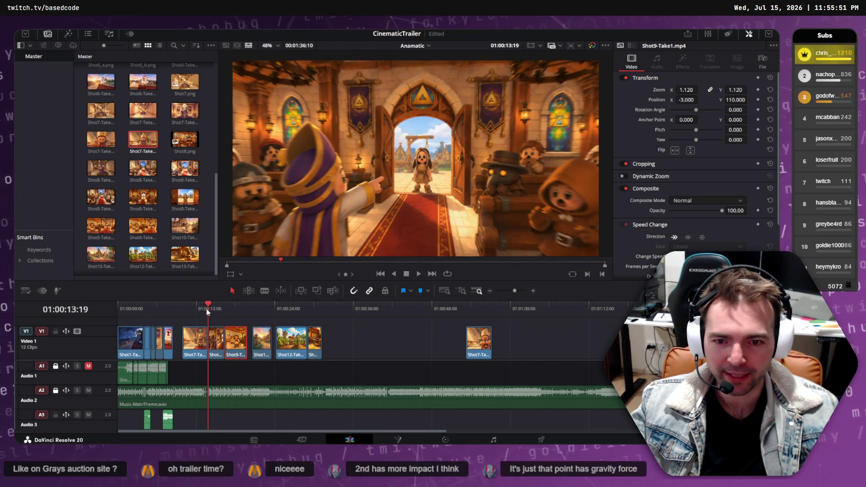
key(ctrl+equal)
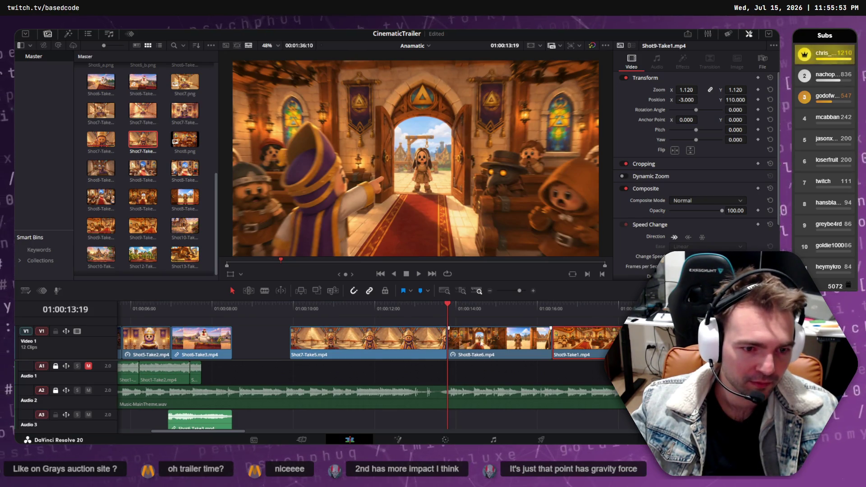
key(y)
key(shift+period)
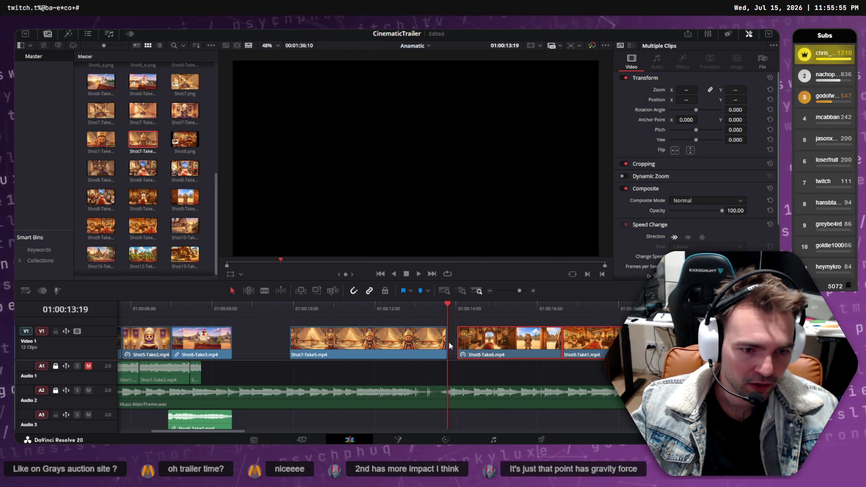
mouse_move(446, 342)
mouse_down()
mouse_move(493, 336)
mouse_move(520, 349)
mouse_up()
Slide Shot10-Take2 four frames earlier and Shot12-Take1 left to close the gaps, reviewing with playback
click(375, 307)
key(space)
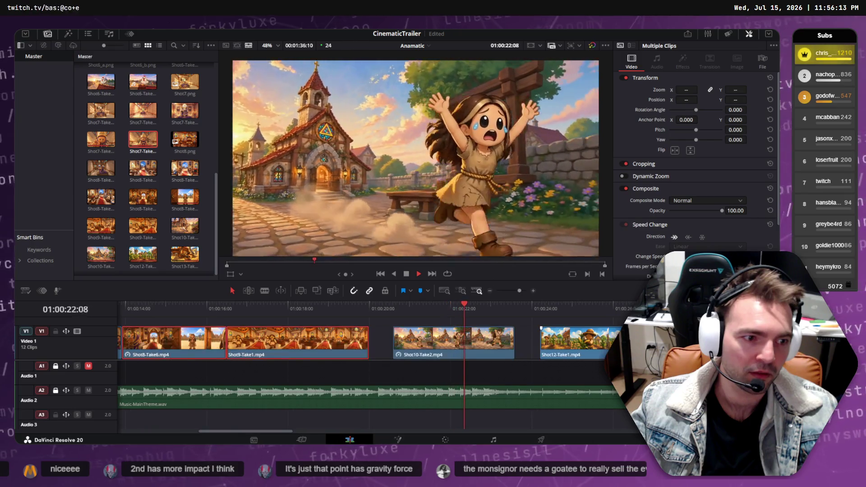
key(space)
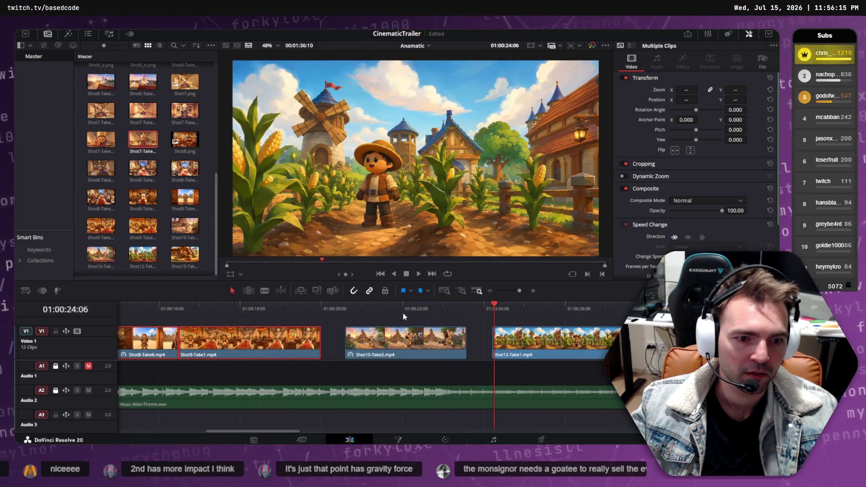
drag(431, 345, 412, 346)
drag(560, 347, 512, 344)
click(339, 314)
key(space)
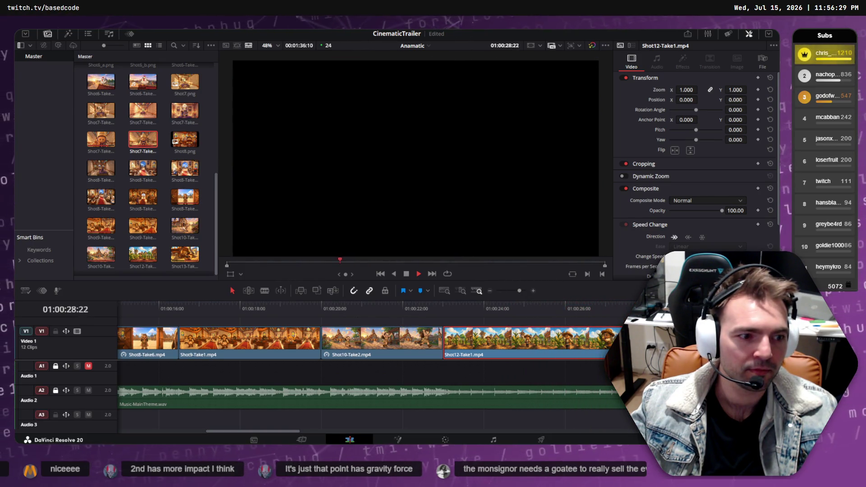
key(space)
click(603, 308)
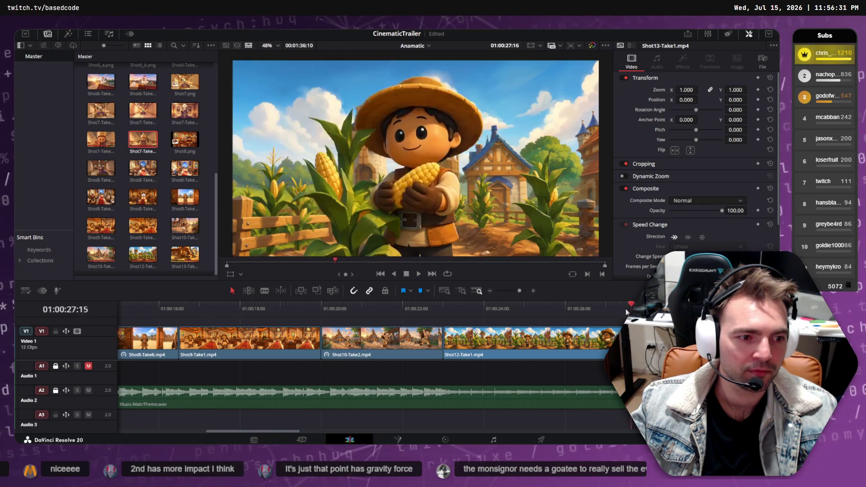
Play the cut from Shot12-Take1 into Shot13-Take1 several times to judge the transition
key(space)
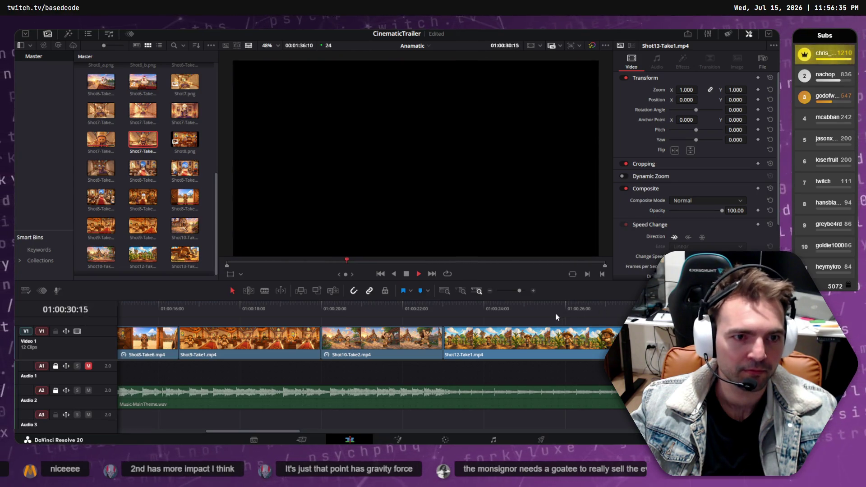
key(space)
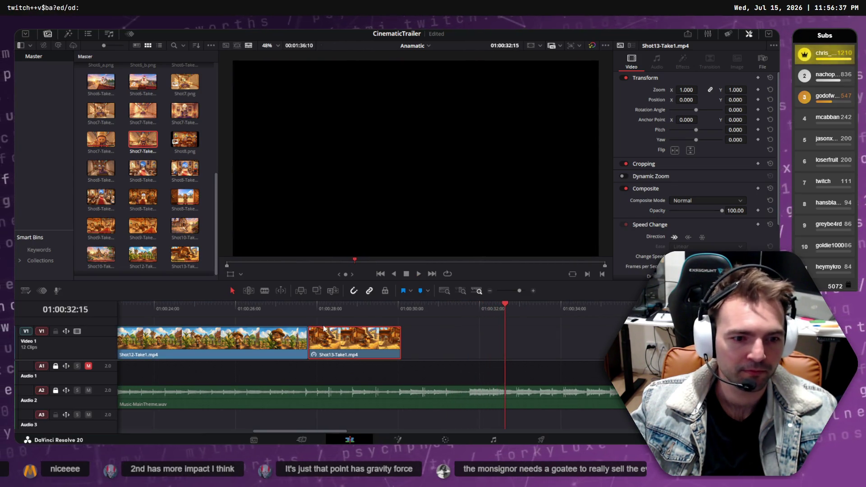
click(256, 307)
key(space)
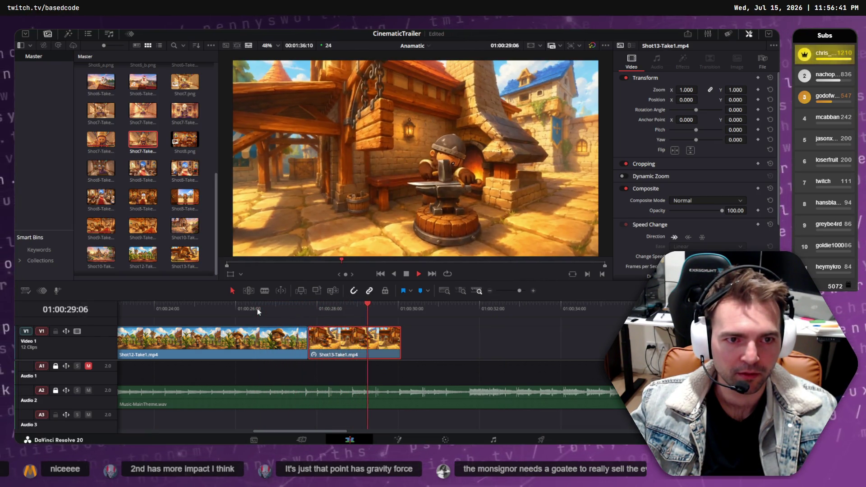
scroll(276, 341, down, 4)
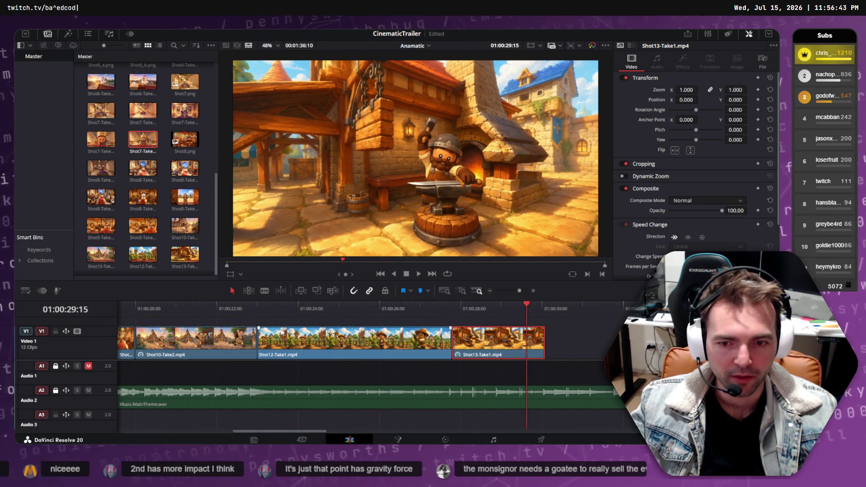
scroll(285, 310, down, 2)
click(316, 309)
key(space)
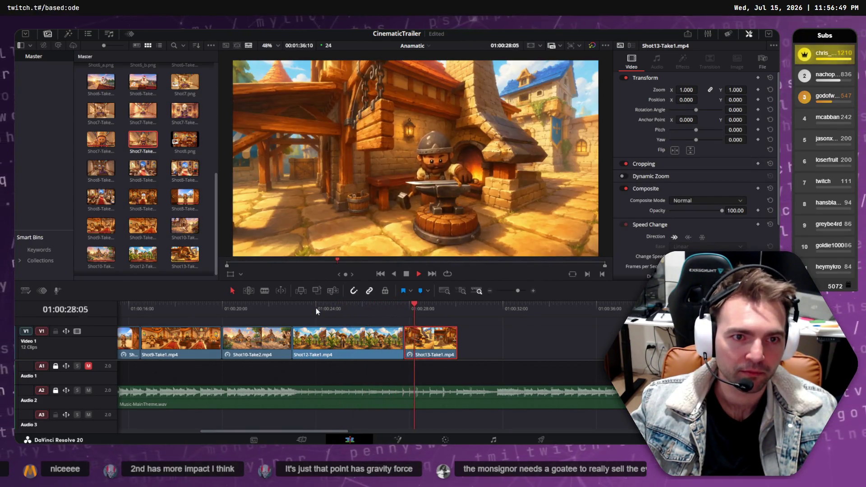
key(space)
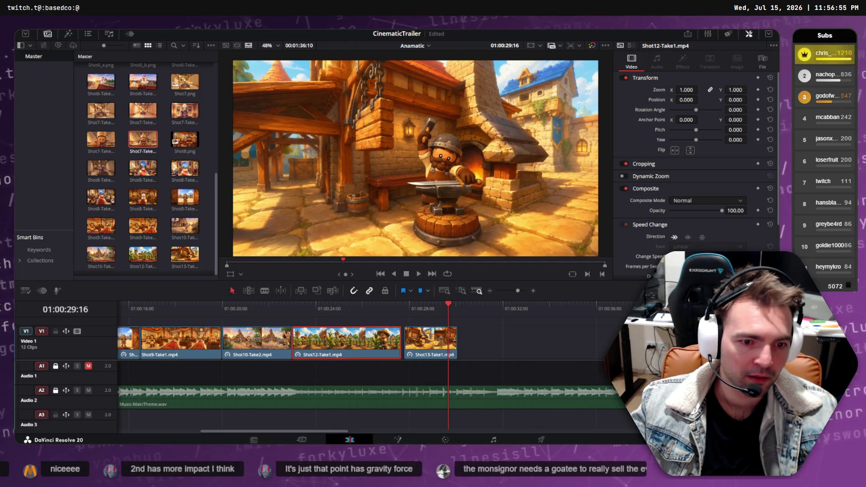
click(388, 306)
key(space)
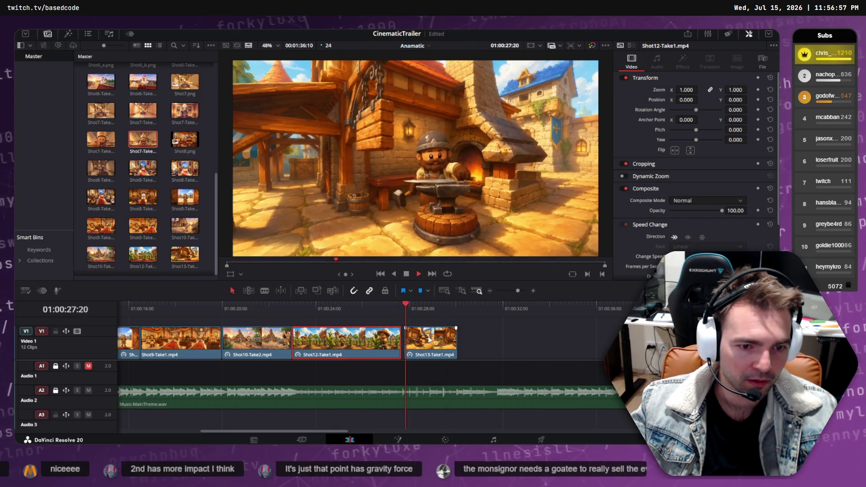
Slide Shot13-Take1 about four frames earlier to close the gap after Shot12, then replay
mouse_move(432, 337)
mouse_down()
mouse_move(423, 339)
mouse_move(434, 339)
mouse_up()
key(ctrl+z)
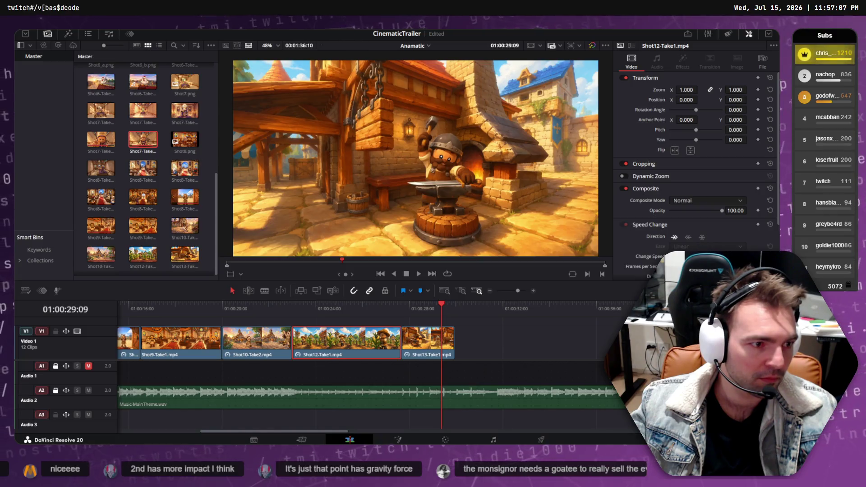
key(ctrl+shift+z)
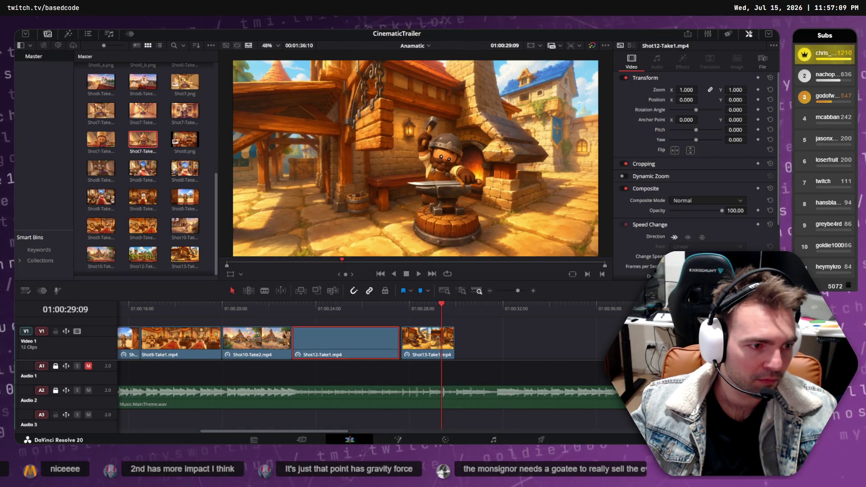
drag(414, 343, 410, 345)
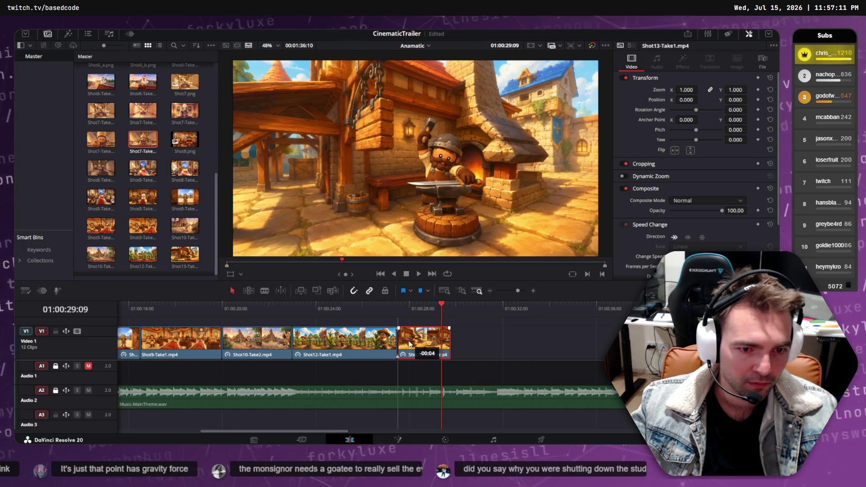
click(397, 311)
key(space)
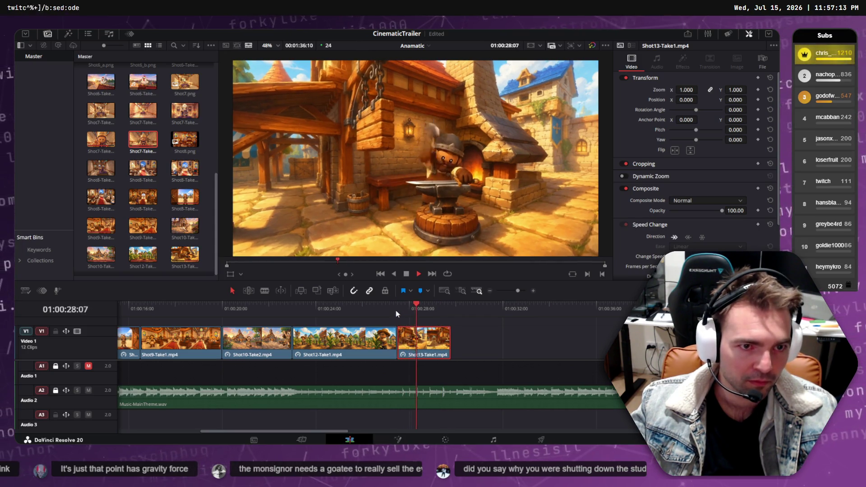
key(space)
Slide Shot13-Take1 five more frames earlier and replay the cut into it
click(388, 341)
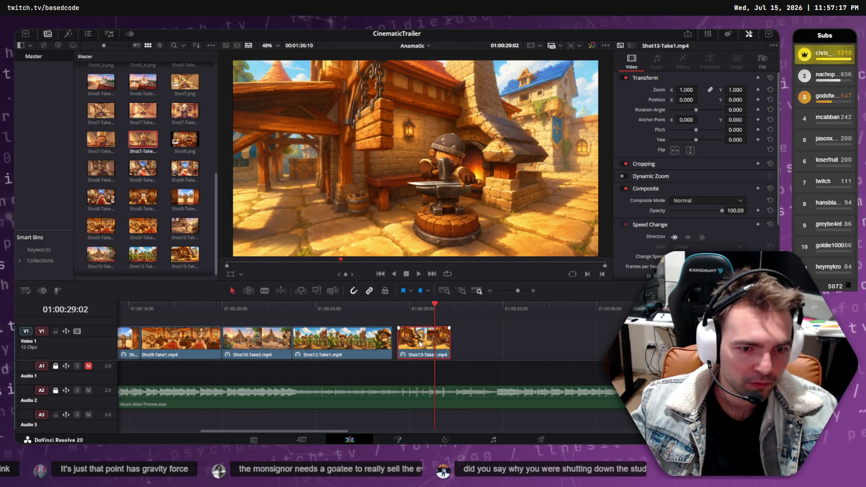
drag(424, 346, 419, 346)
click(364, 316)
key(space)
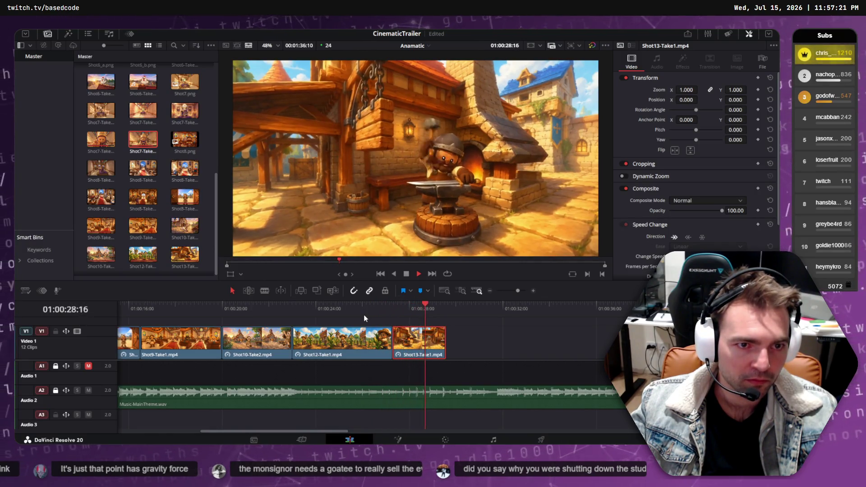
key(space)
click(363, 340)
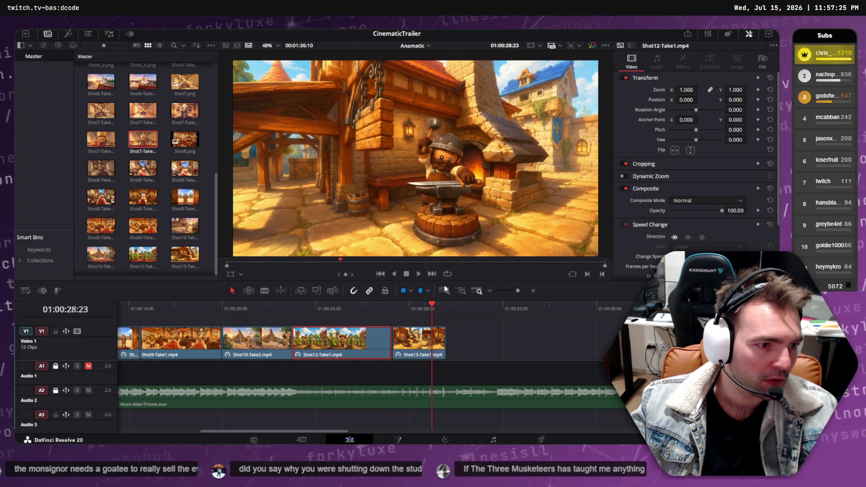
click(406, 340)
click(370, 316)
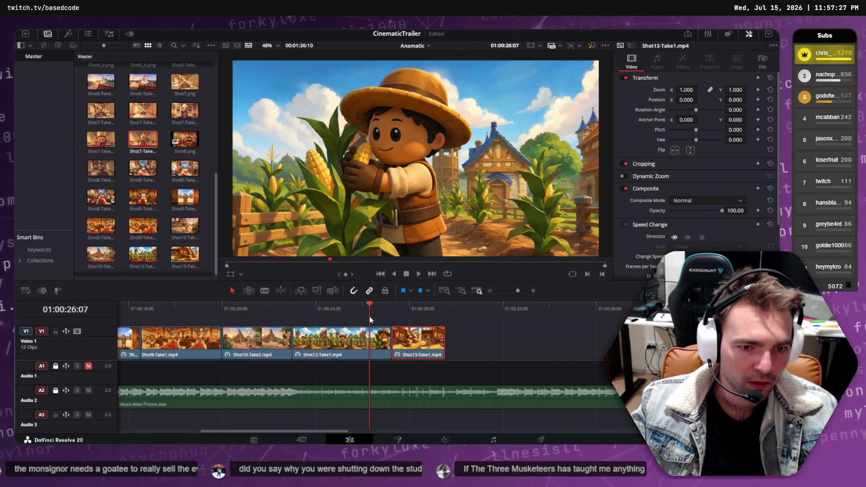
key(space)
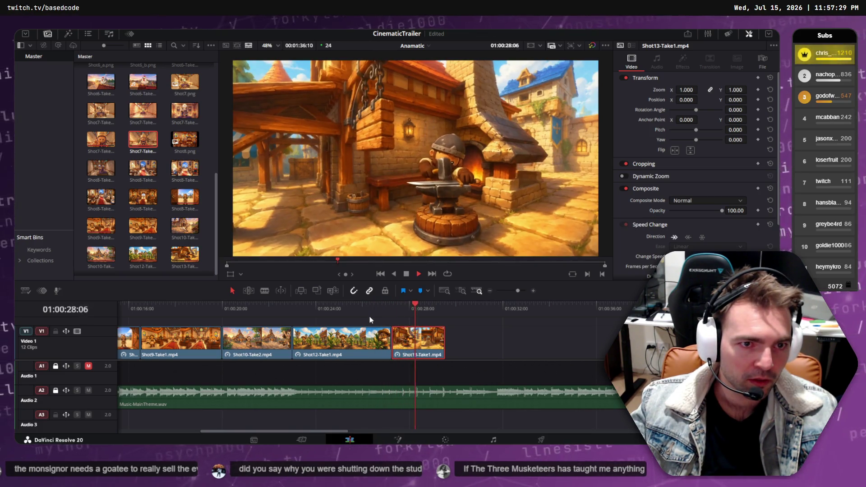
key(space)
Shorten Shot12-Take1's tail with Shot13-Take1 pulled up to it, then return to the timeline start
click(385, 337)
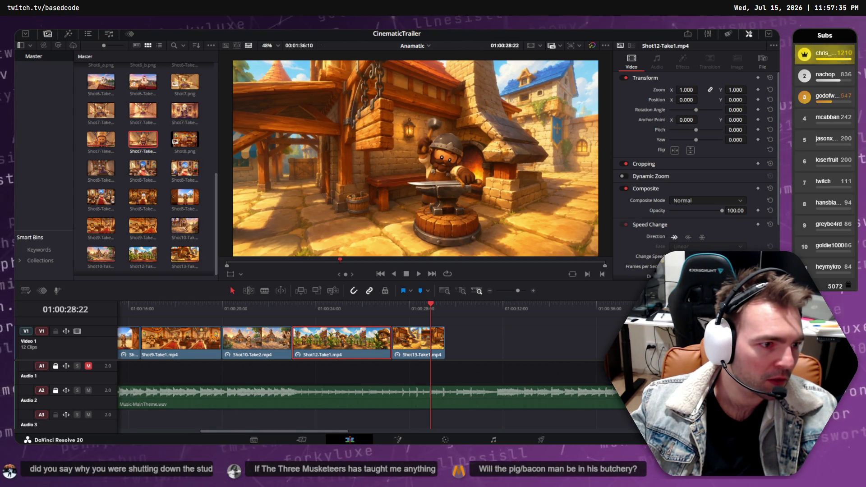
drag(391, 339, 385, 338)
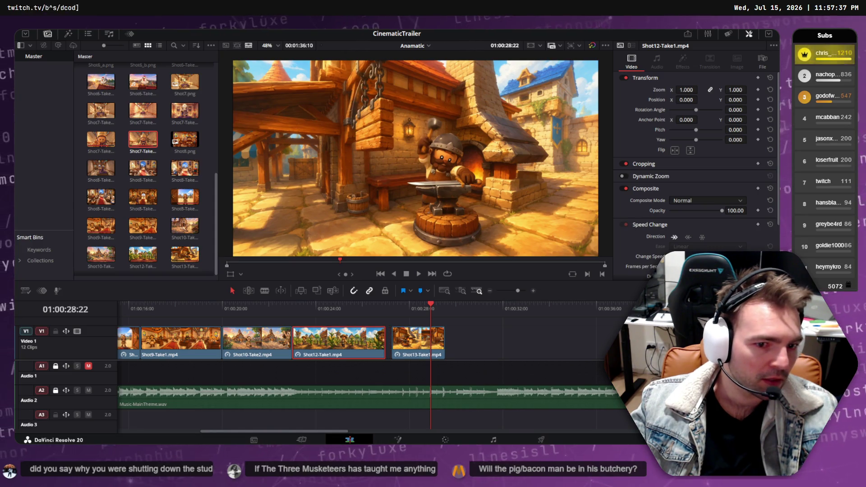
key(ctrl+z)
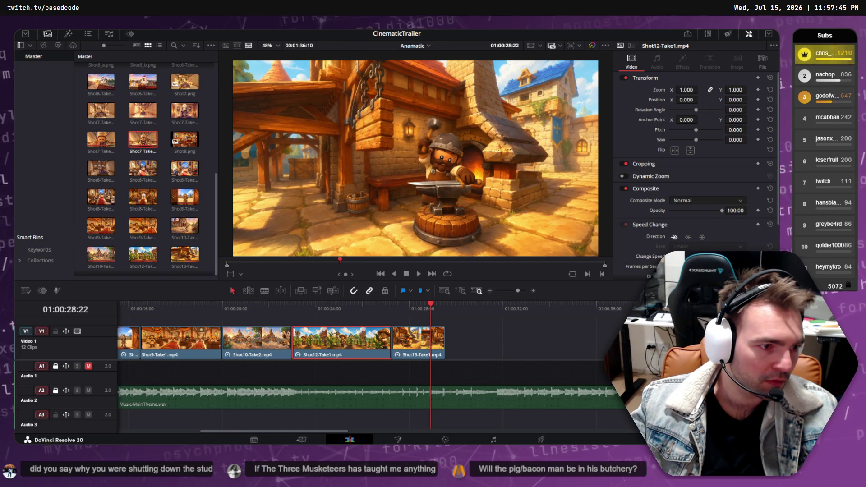
drag(392, 341, 390, 341)
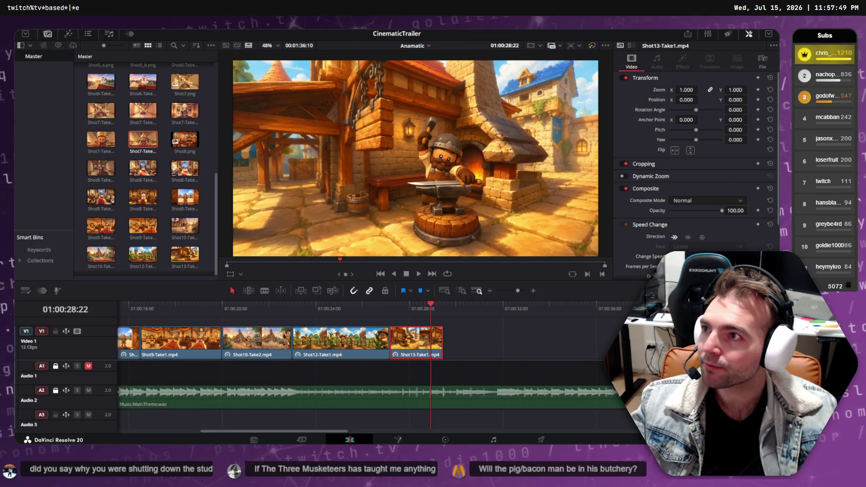
key(Home)
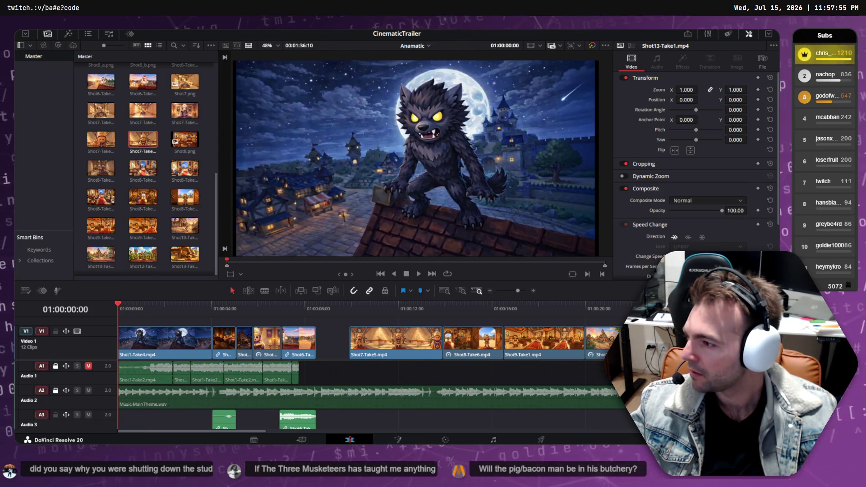
mouse_move(232, 311)
mouse_down()
mouse_move(268, 311)
mouse_move(121, 310)
mouse_up()
key(space)
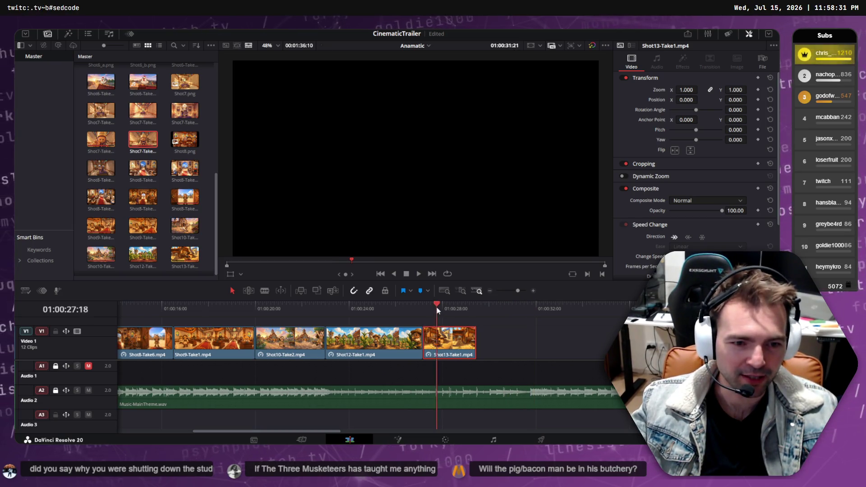
key(space)
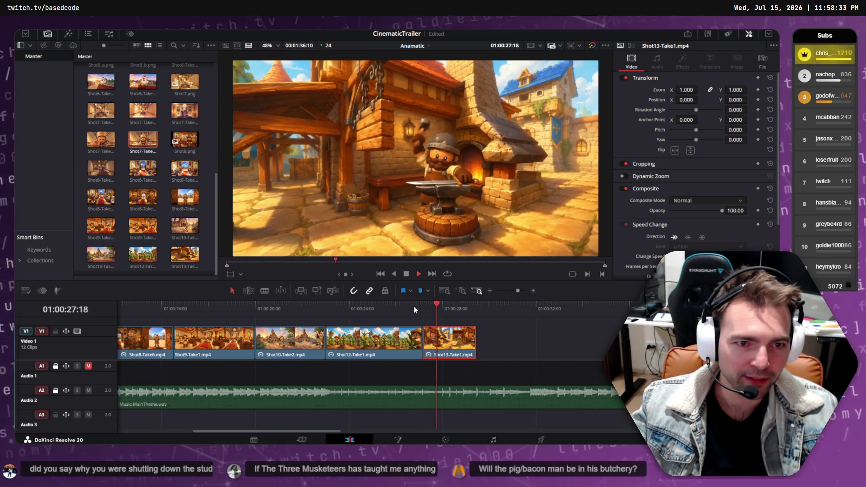
click(431, 304)
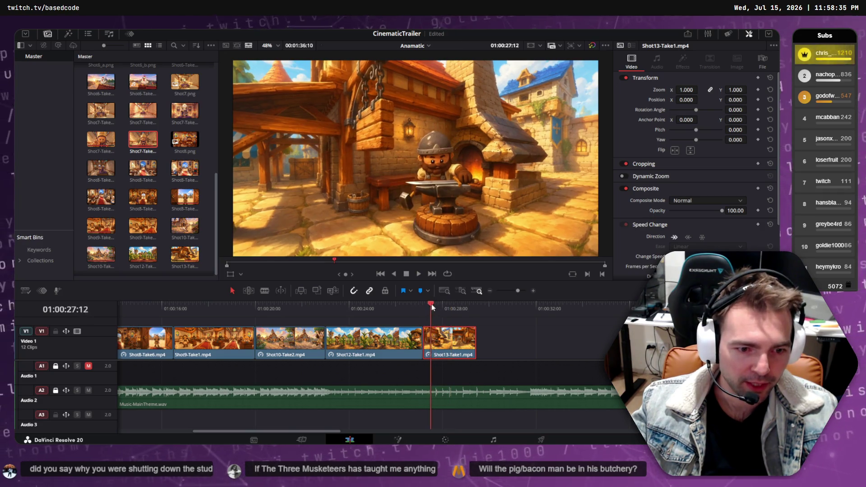
Step through the cut, move Shot13-Take1 seven frames earlier, then scrub back to about 24 seconds
drag(431, 304, 437, 304)
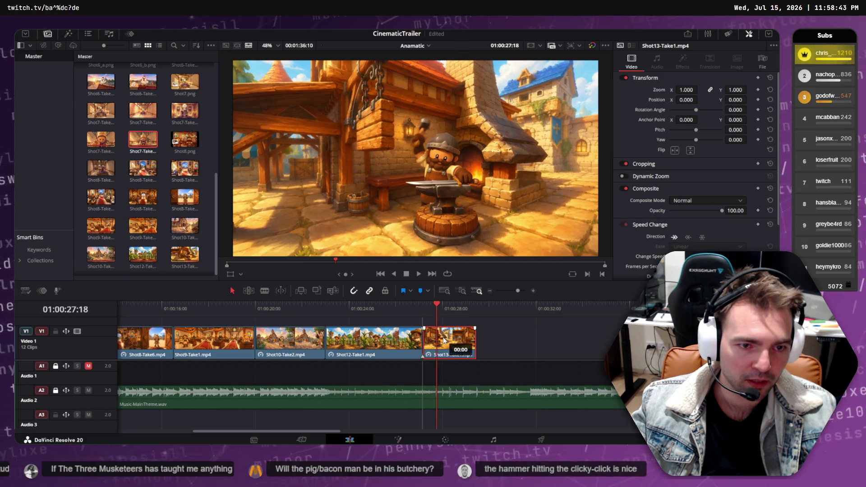
key(Left)
key(Left)
key(Left)
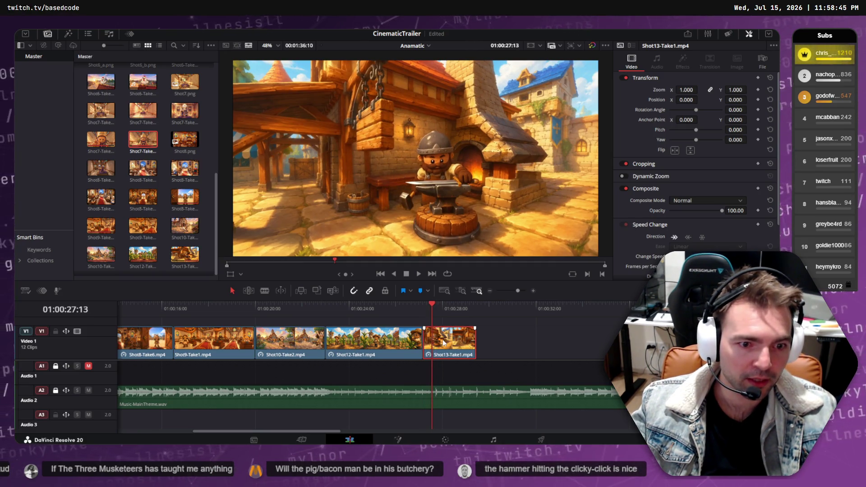
key(Right)
key(Right)
key(Right)
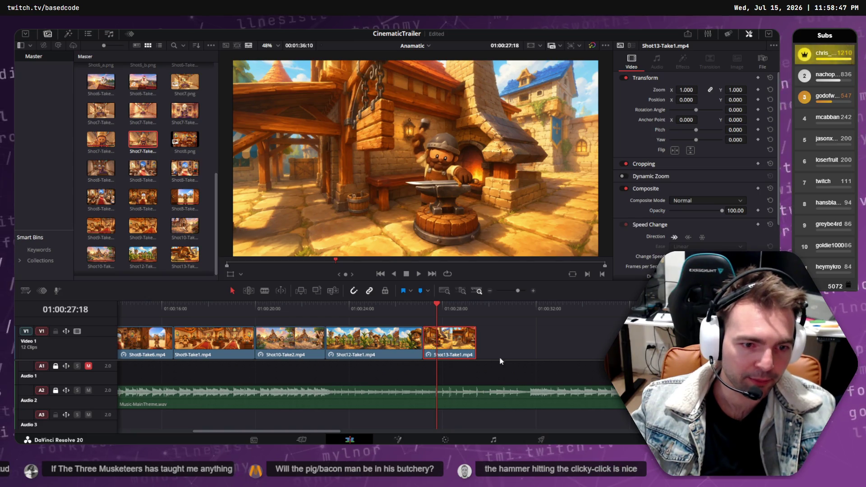
drag(442, 344, 437, 344)
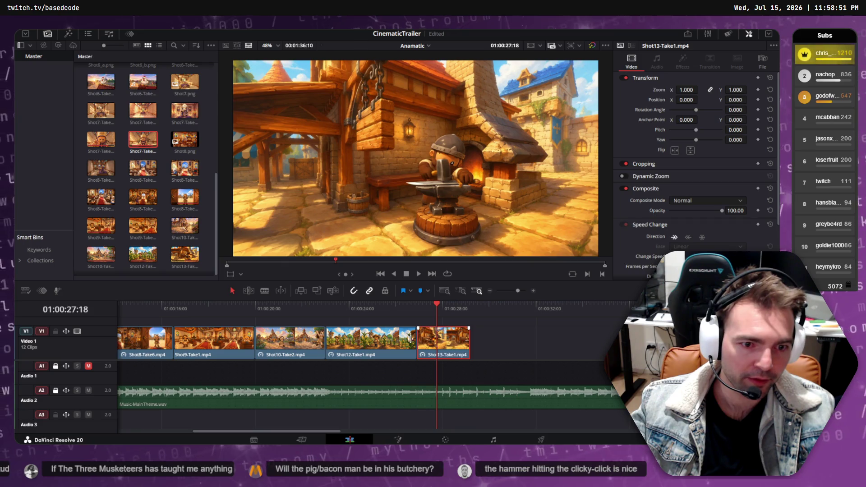
mouse_move(397, 309)
mouse_down()
mouse_move(419, 305)
mouse_move(401, 308)
mouse_up()
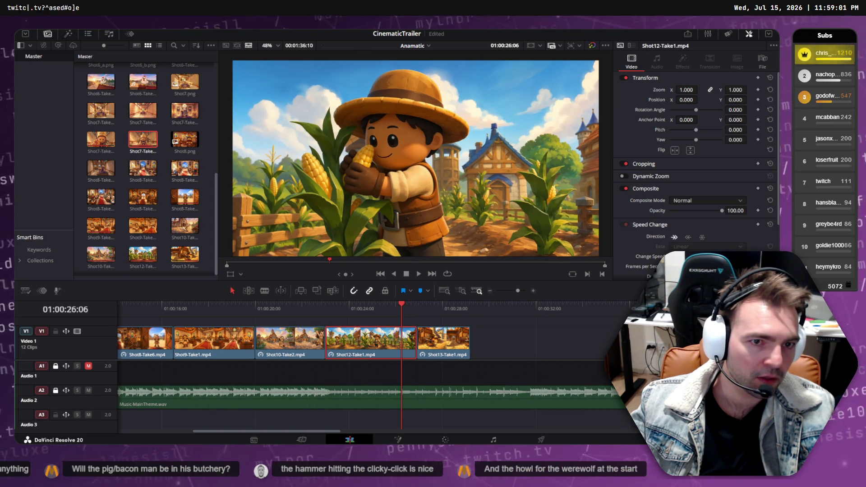
drag(373, 308, 365, 308)
key(space)
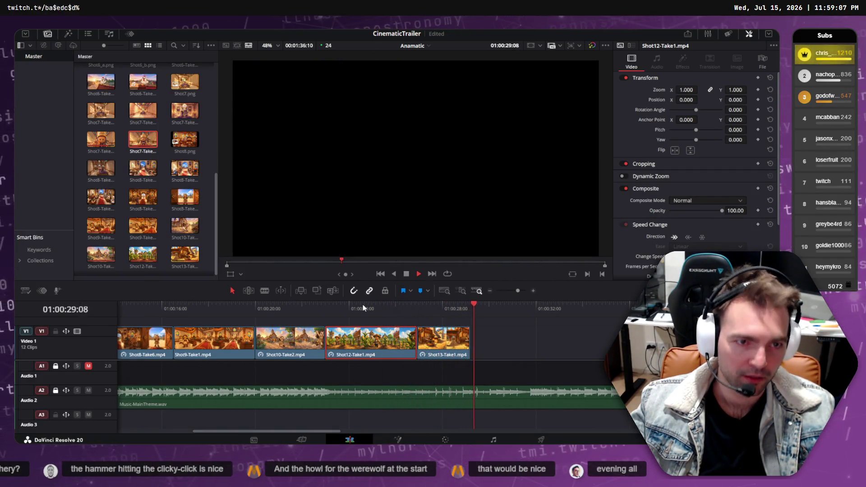
mouse_move(337, 309)
mouse_down()
mouse_move(298, 300)
mouse_move(62, 308)
mouse_up()
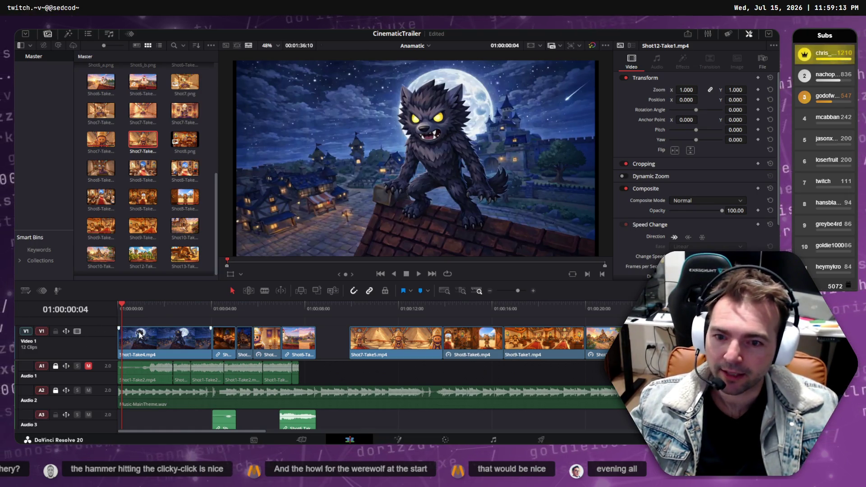
key(space)
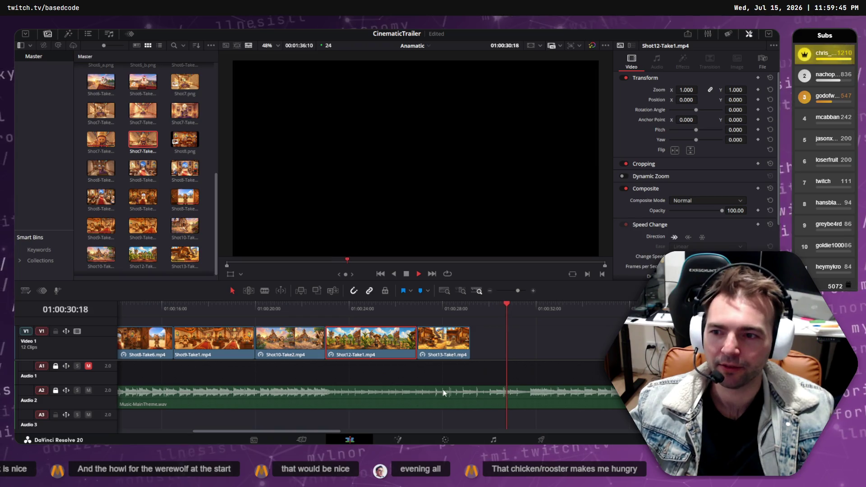
key(space)
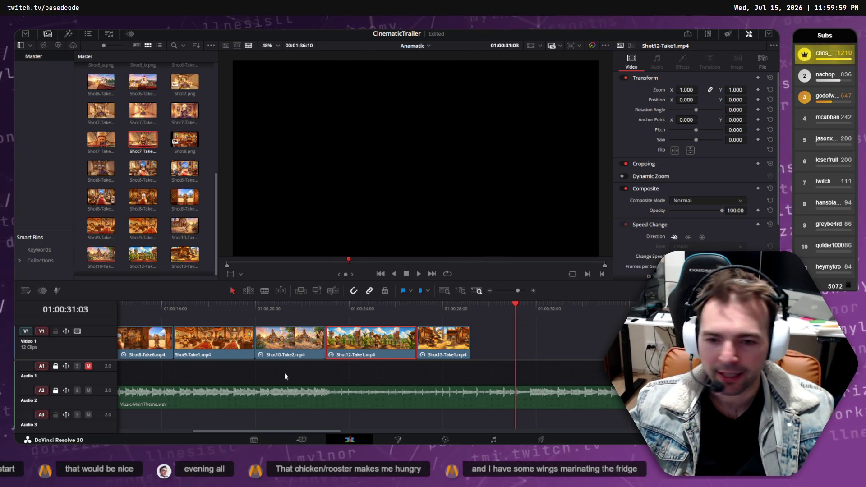
key(Home)
mouse_move(135, 309)
mouse_down()
mouse_move(284, 309)
mouse_move(137, 307)
mouse_up()
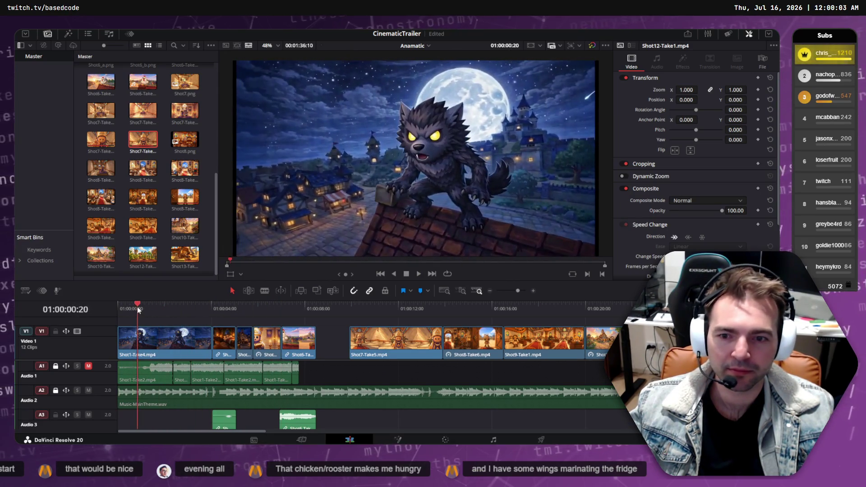
key(space)
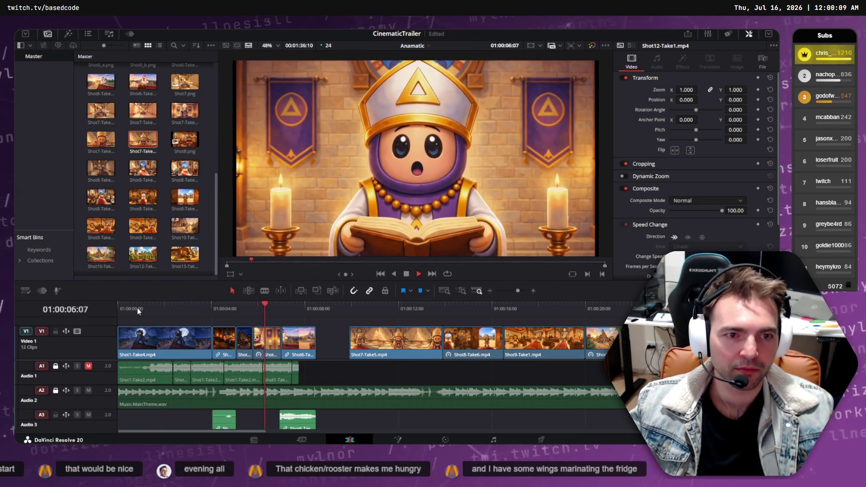
drag(250, 308, 270, 308)
key(space)
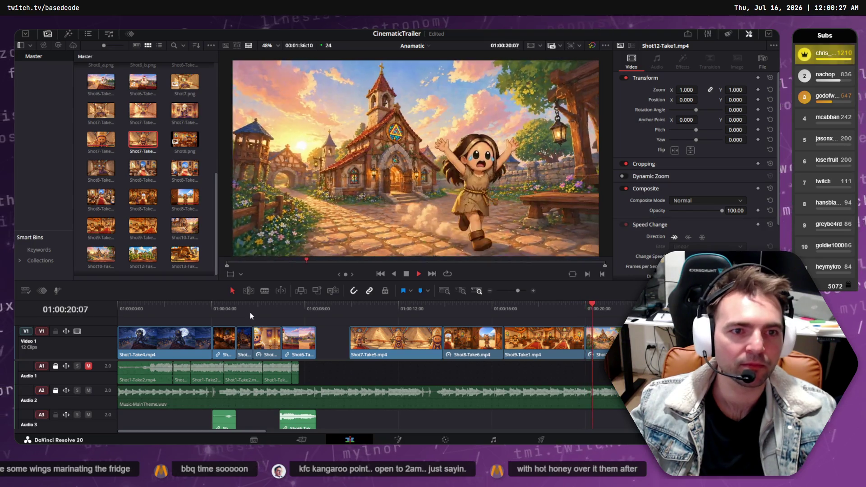
drag(596, 310, 586, 309)
key(space)
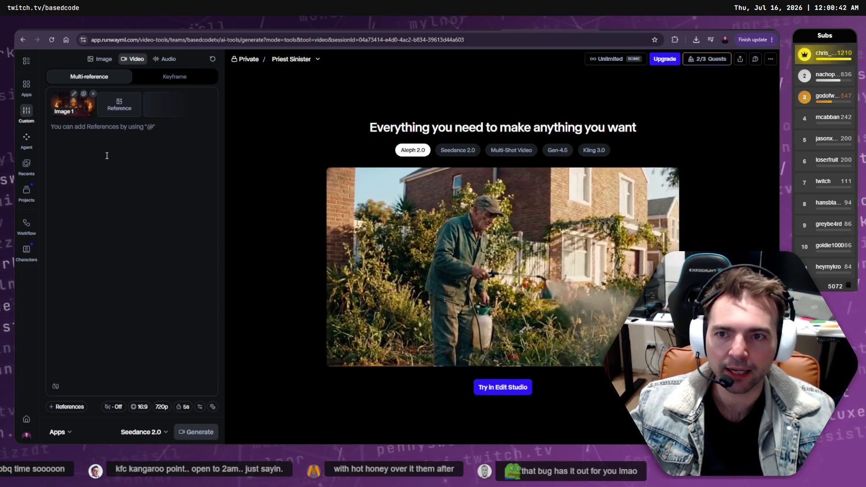
Prompt the character to look up from reading in shock, then assume a sly expression; generate using credits
click(102, 174)
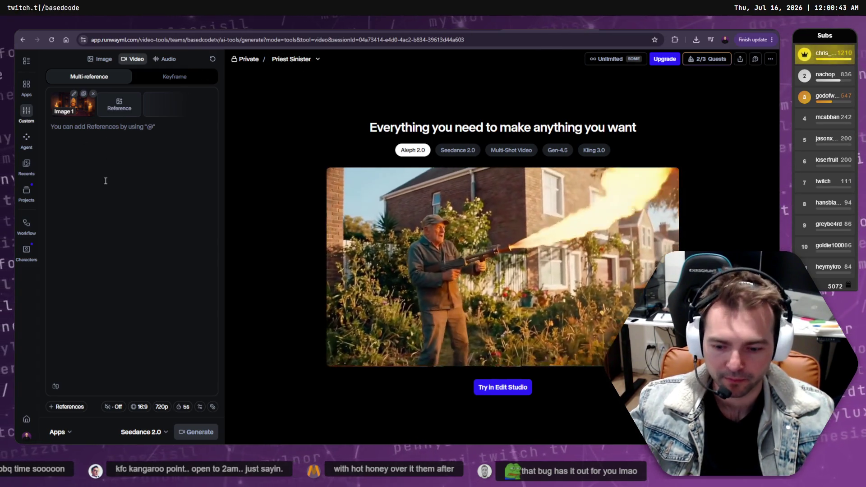
text(The charact)
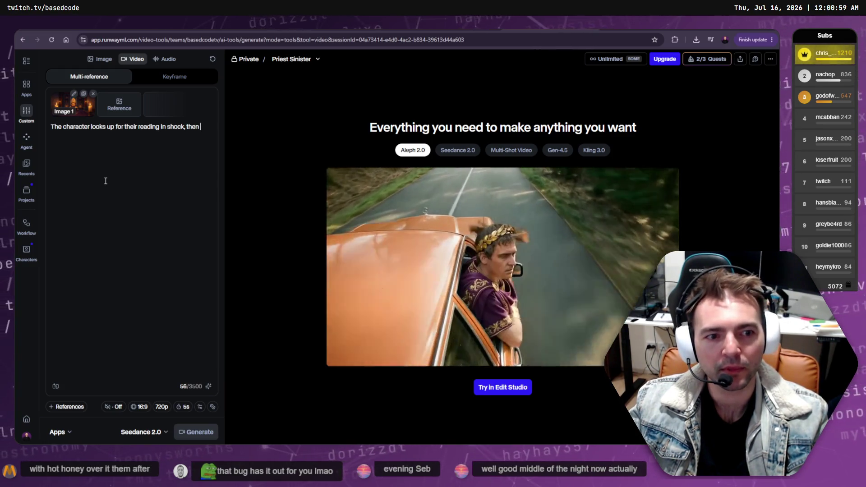
key(BackSpace)
key(BackSpace)
key(BackSpace)
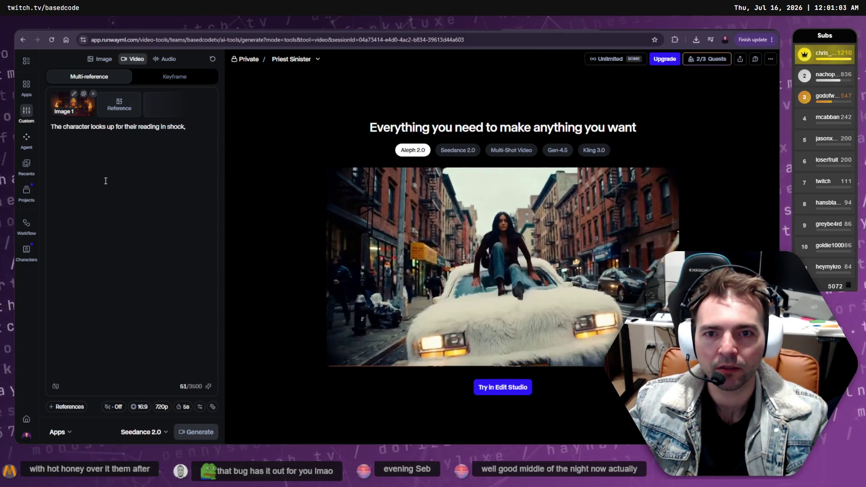
text(then shy)
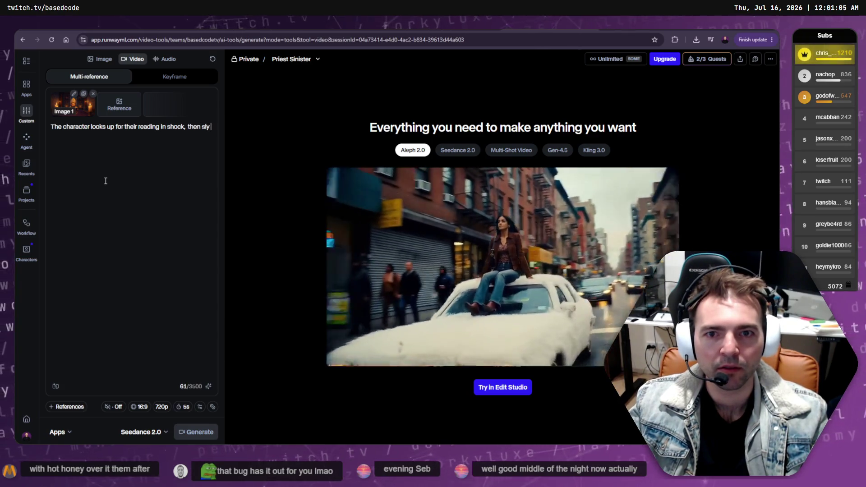
key(BackSpace)
key(BackSpace)
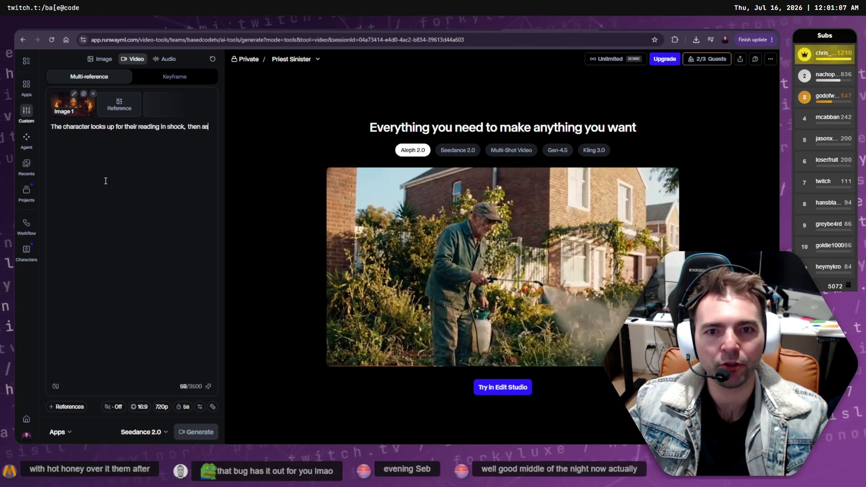
text(assumes a sly ex)
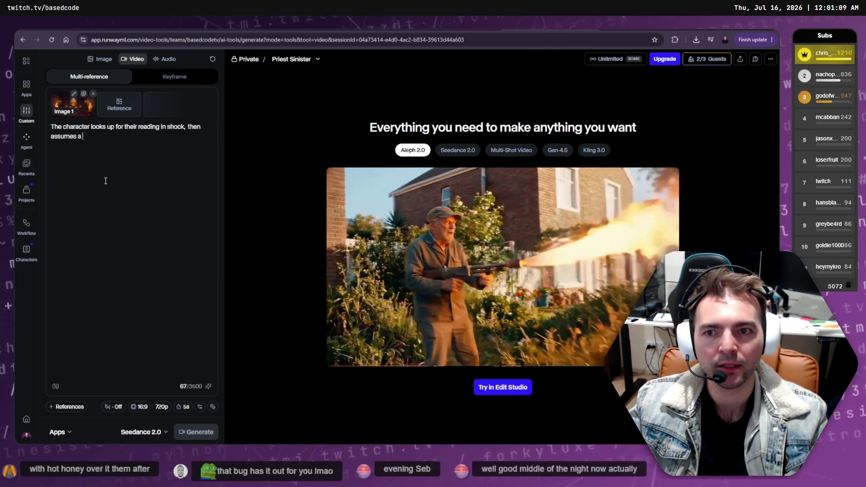
text(pression.)
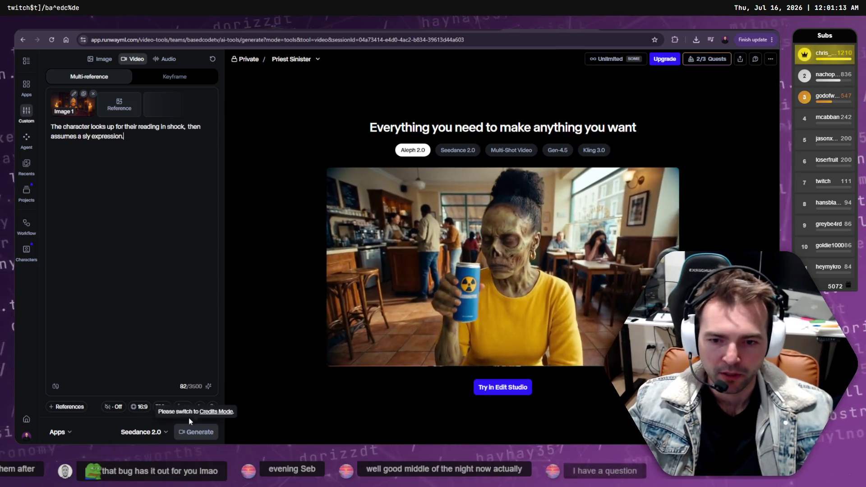
click(220, 416)
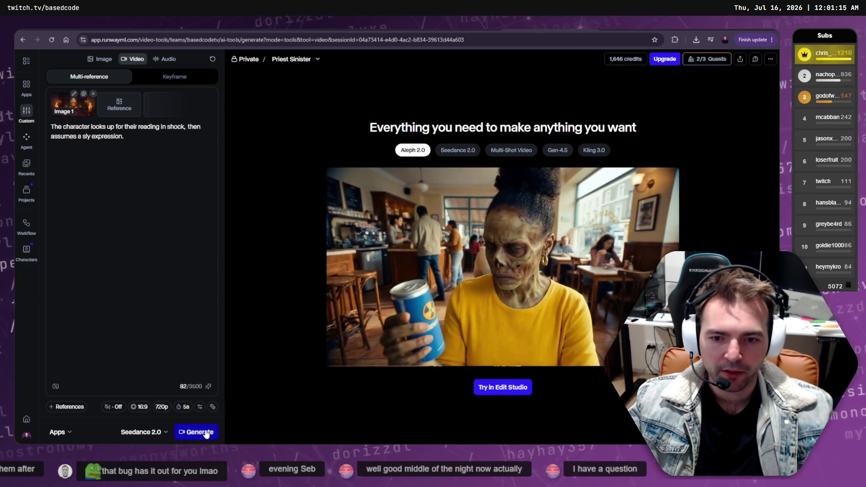
click(196, 431)
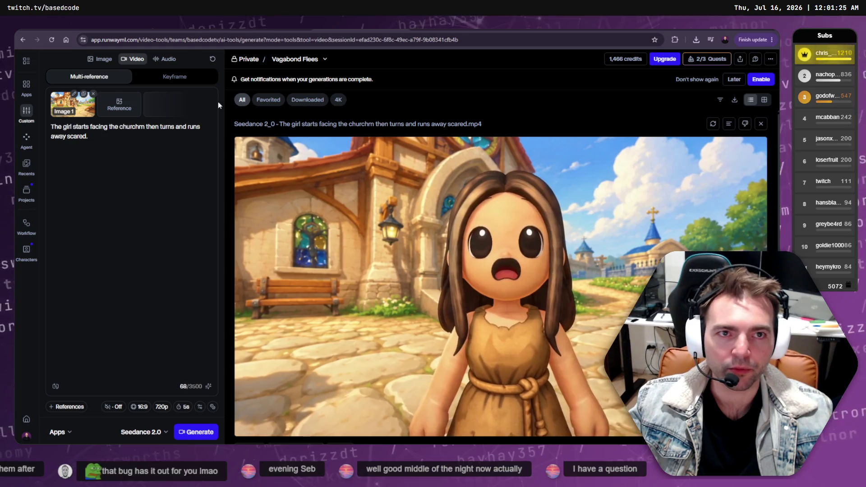
key(ctrl+Tab)
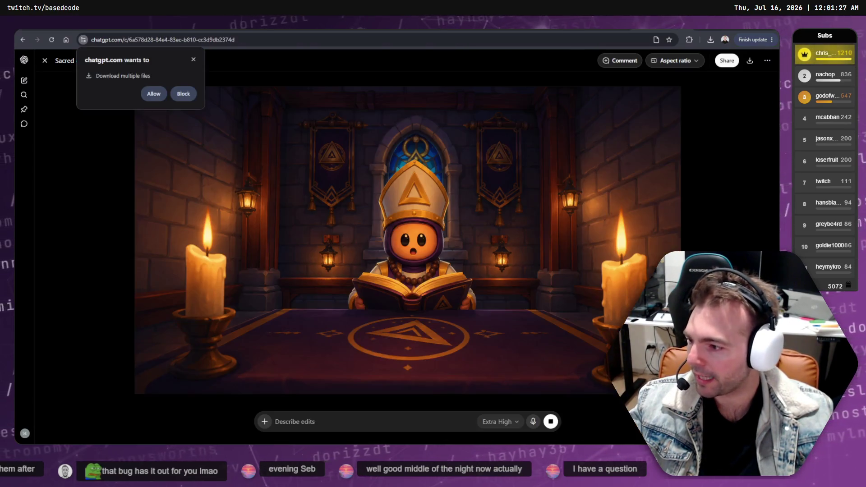
Look over the running-girl and church images generated in the ChatGPT chat
key(ctrl+Tab)
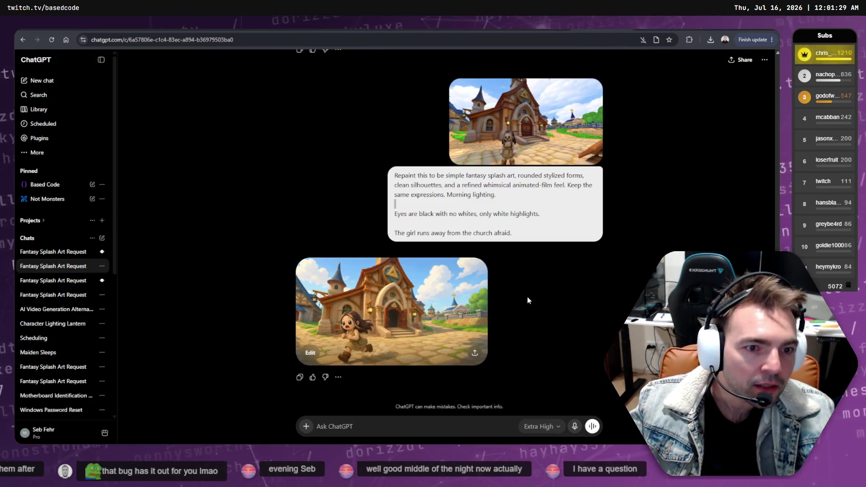
click(474, 307)
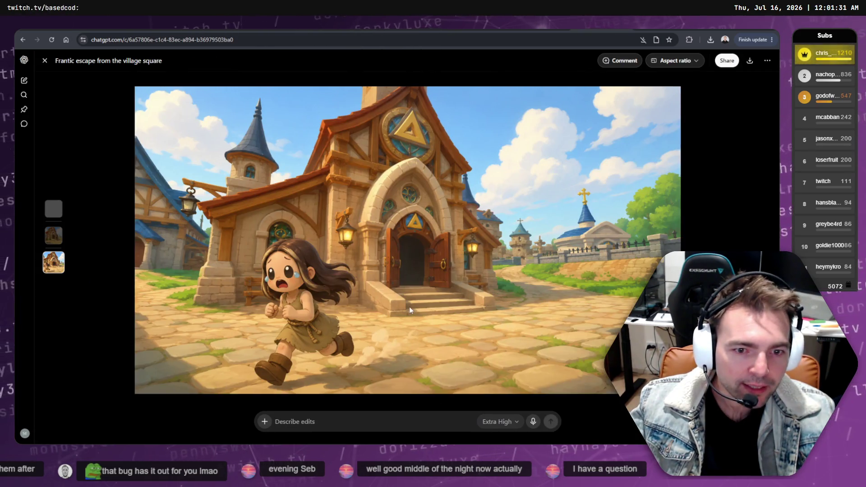
key(Escape)
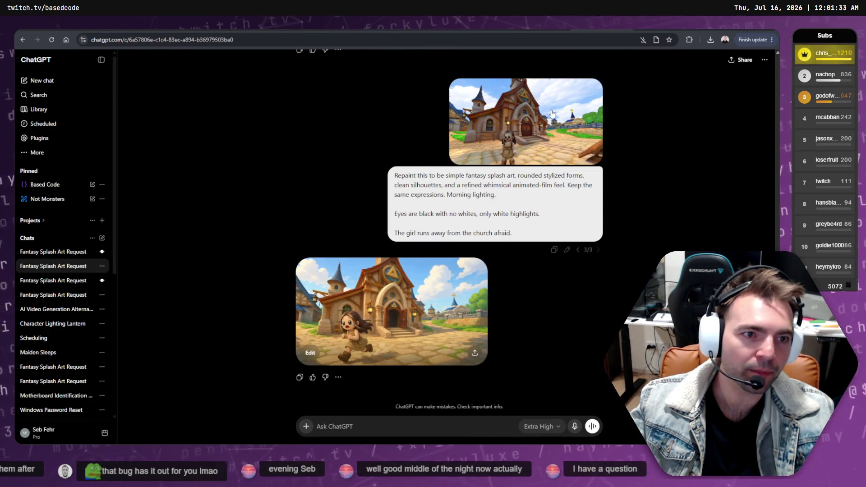
click(552, 113)
key(Escape)
click(429, 336)
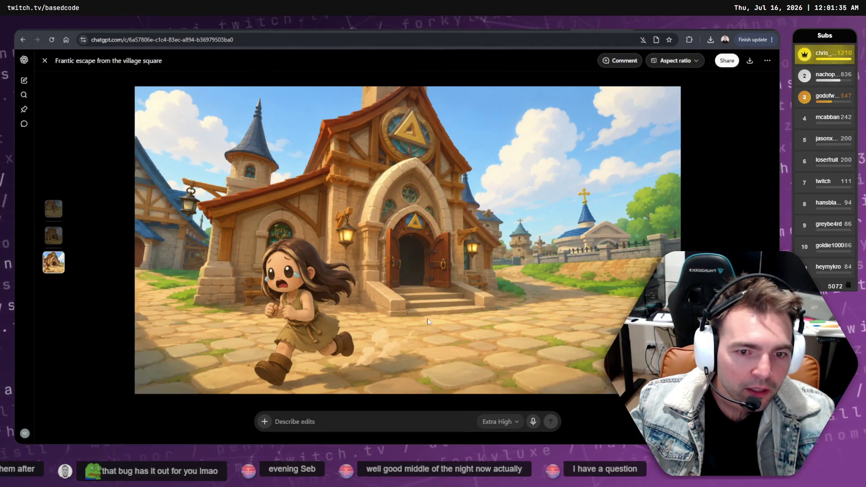
key(Escape)
scroll(415, 197, up, 4)
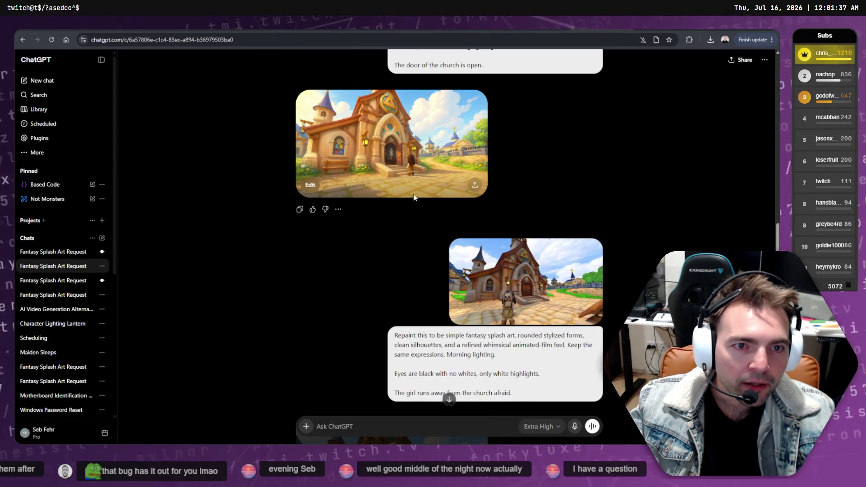
Compare the Sunny village plaza image with the Frantic escape image in the viewer
click(397, 154)
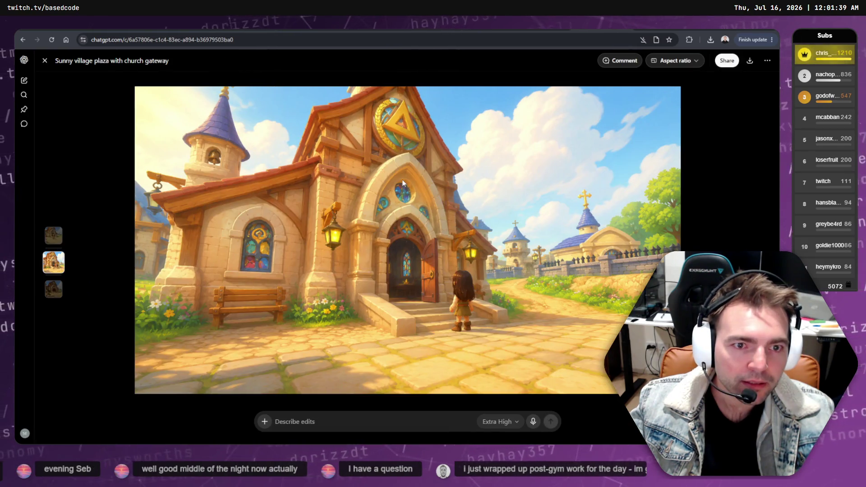
key(Right)
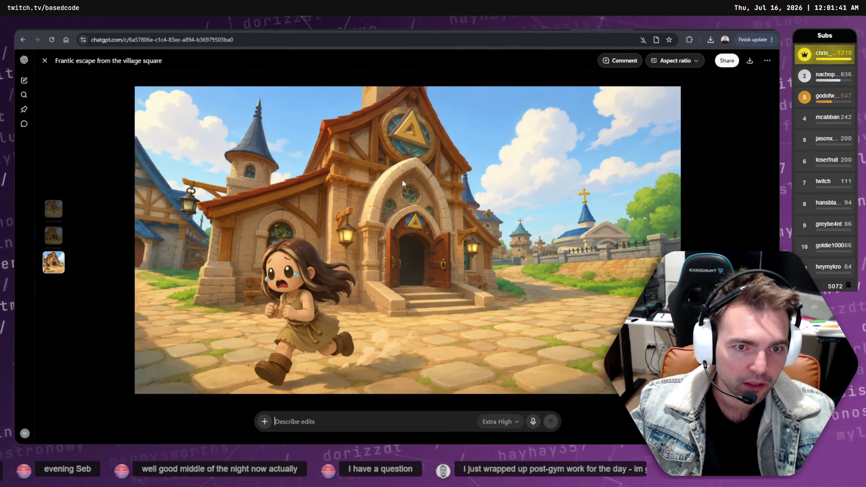
key(Left)
key(Right)
key(Left)
key(Right)
key(Left)
key(Right)
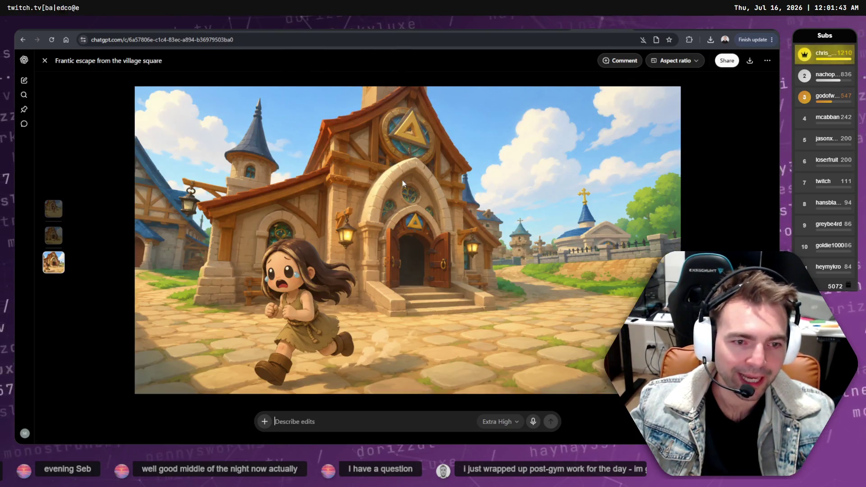
key(Left)
key(Right)
key(Left)
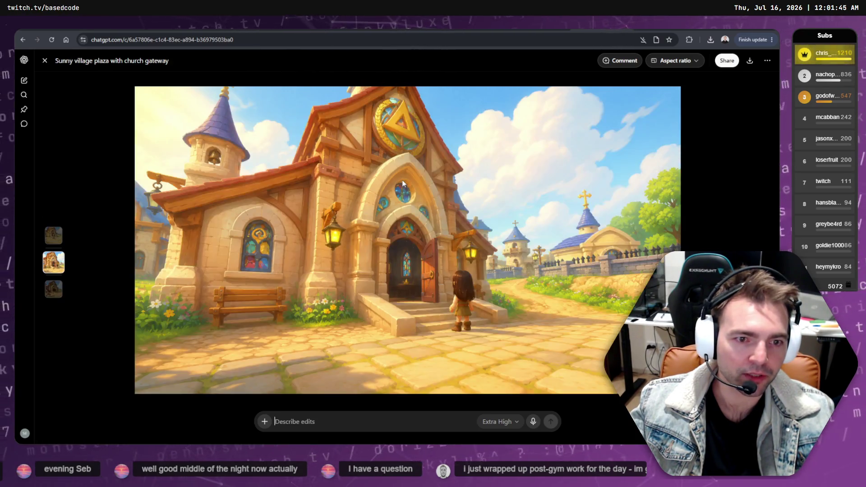
key(Right)
key(Left)
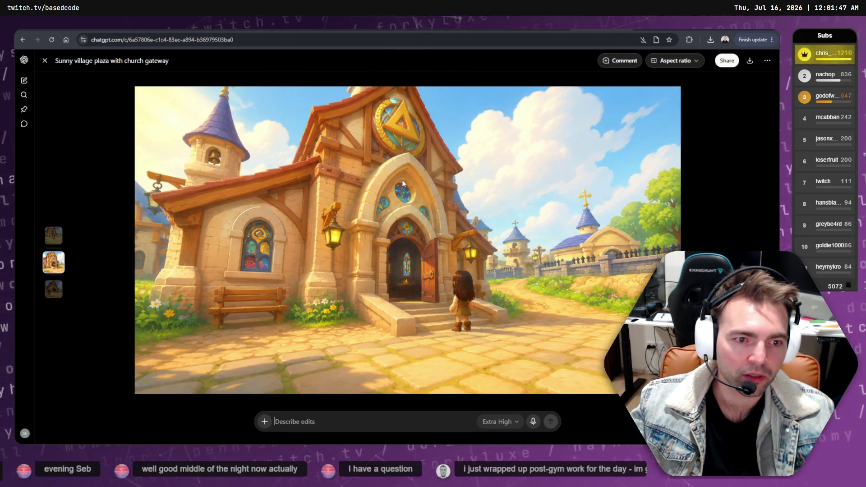
key(Right)
key(Left)
key(Right)
key(Left)
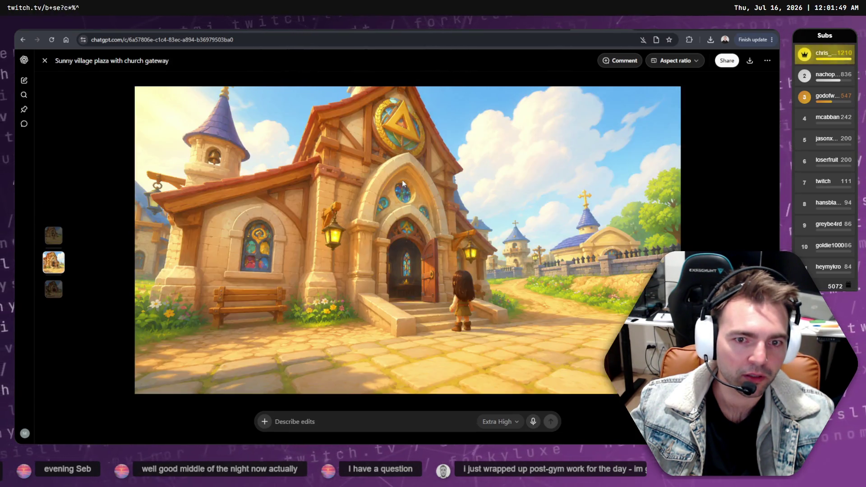
key(Right)
key(Escape)
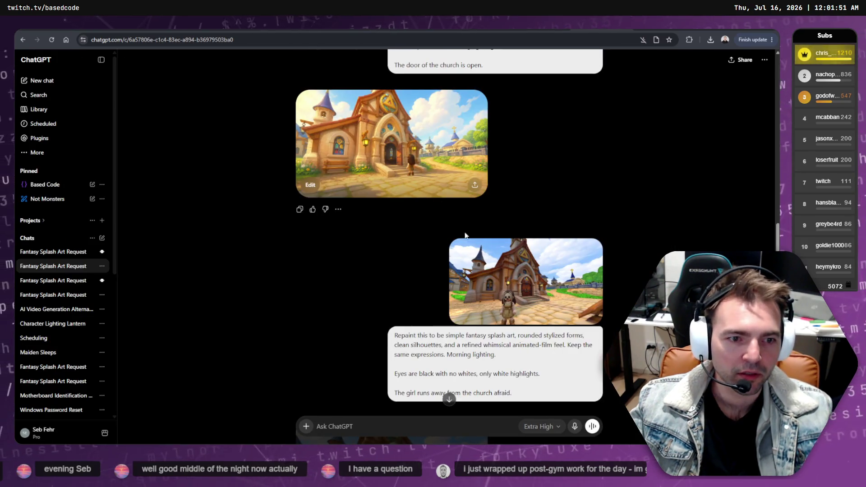
Copy the Frantic escape image of the running girl
scroll(434, 197, down, 4)
click(387, 309)
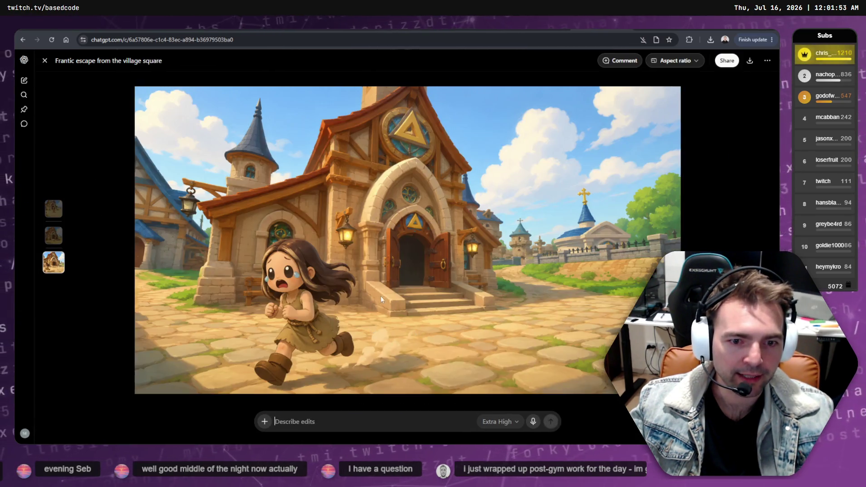
right_click(395, 280)
click(451, 310)
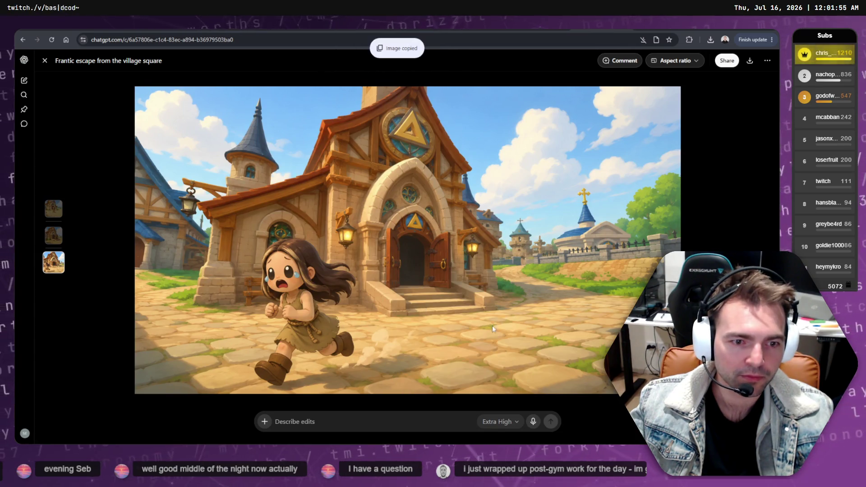
key(alt+Tab)
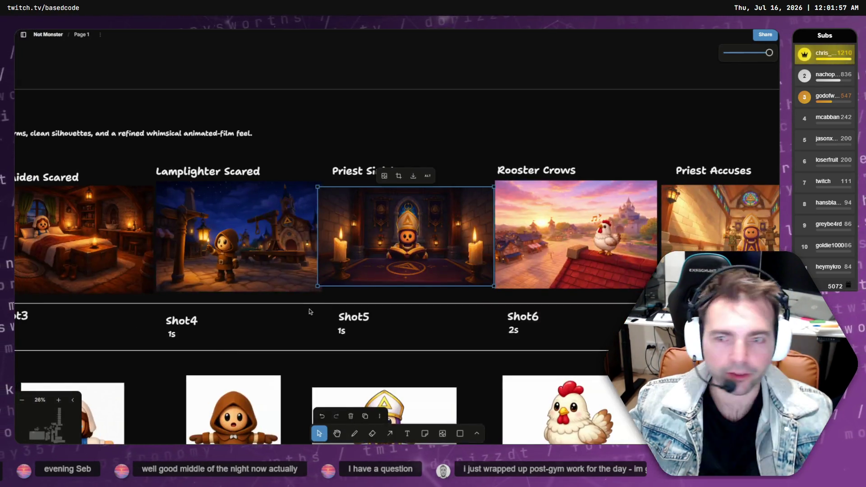
click(469, 173)
scroll(469, 173, right, 15)
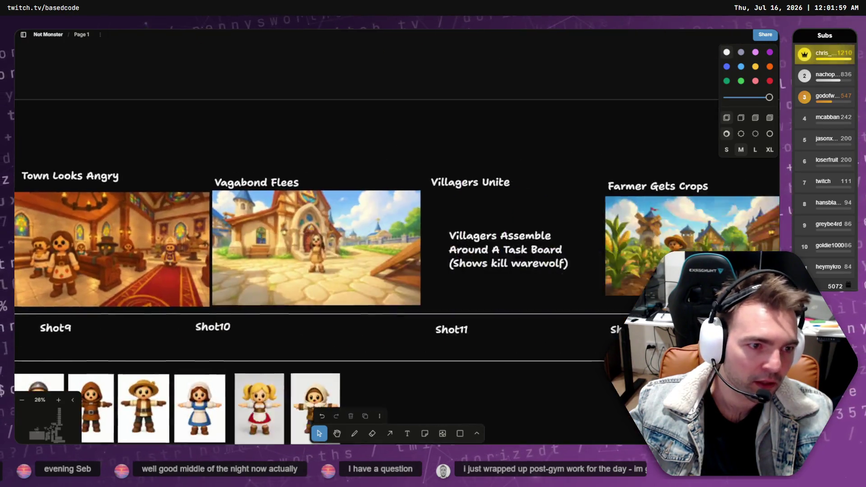
scroll(452, 233, left, 8)
scroll(451, 233, right, 10)
scroll(116, 261, left, 8)
scroll(116, 261, up, 1)
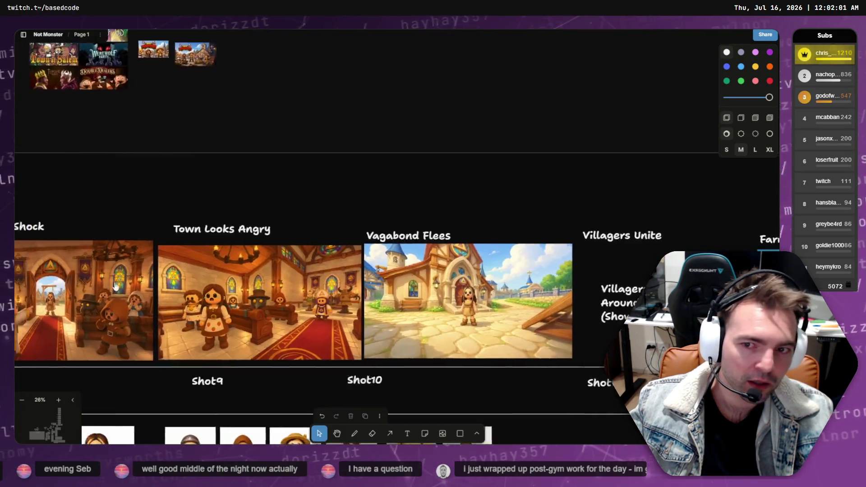
drag(116, 261, 151, 175)
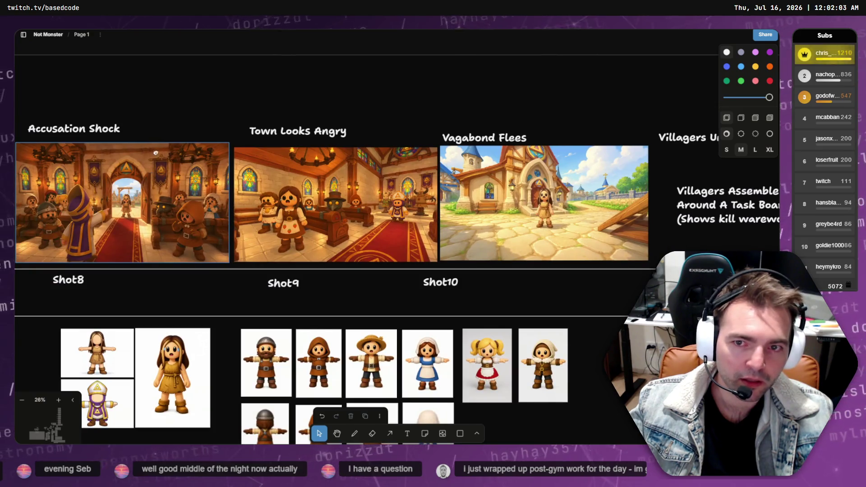
scroll(155, 153, down, 3)
scroll(156, 153, up, 3)
scroll(177, 173, left, 1)
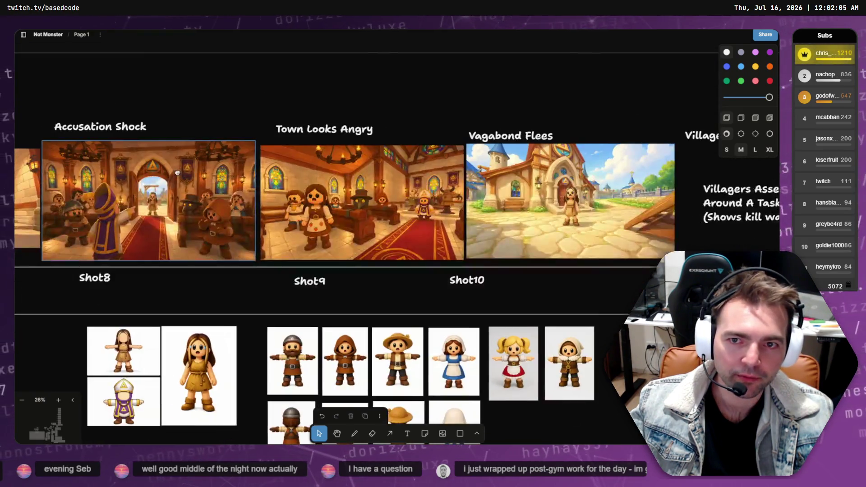
mouse_move(178, 173)
mouse_down()
mouse_move(176, 215)
mouse_move(218, 191)
mouse_move(227, 203)
mouse_move(195, 199)
mouse_move(234, 149)
mouse_move(228, 158)
mouse_up()
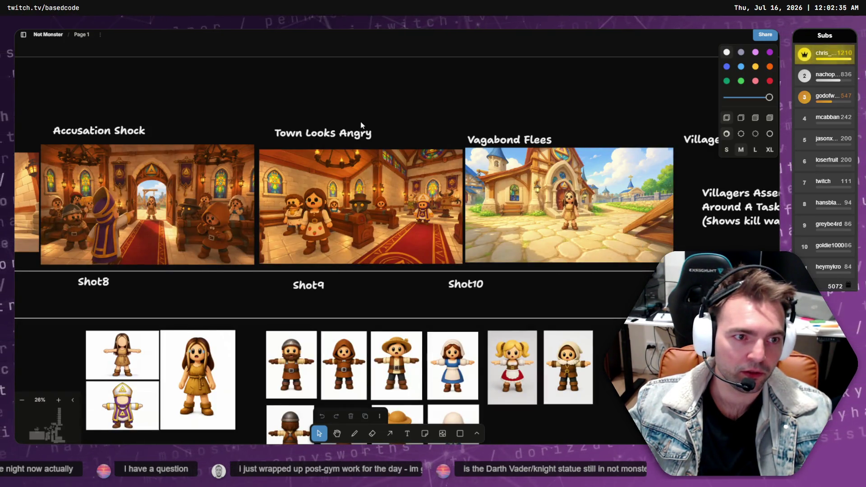
scroll(361, 125, up, 5)
scroll(164, 131, down, 5)
scroll(164, 131, right, 8)
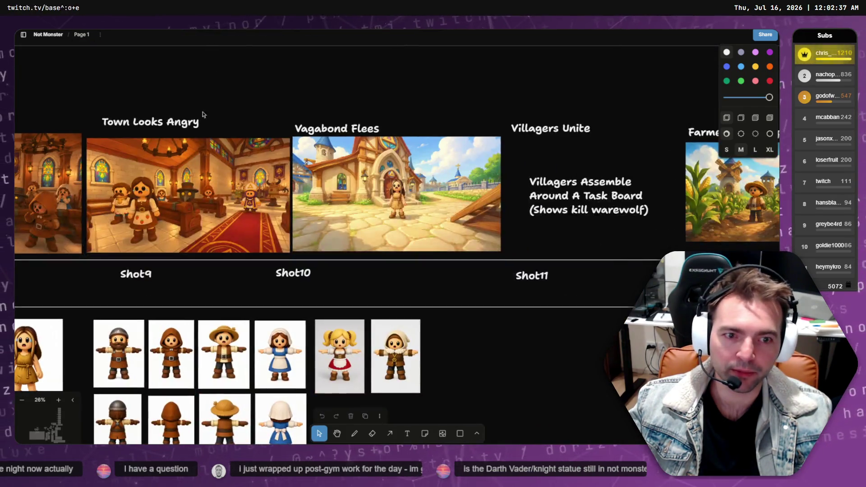
scroll(190, 108, right, 1)
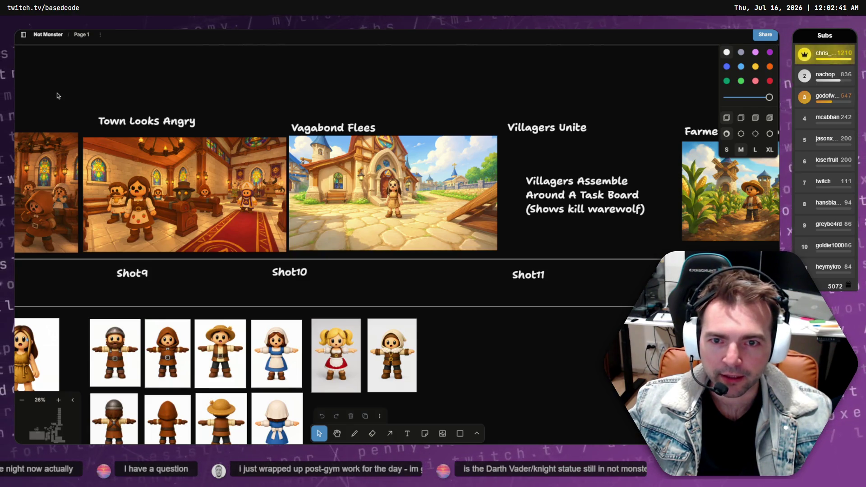
click(384, 203)
click(411, 270)
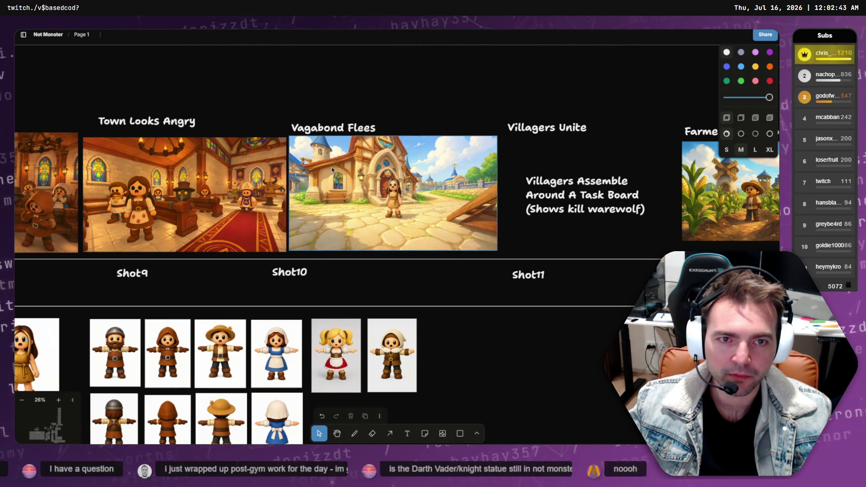
scroll(412, 270, down, 10)
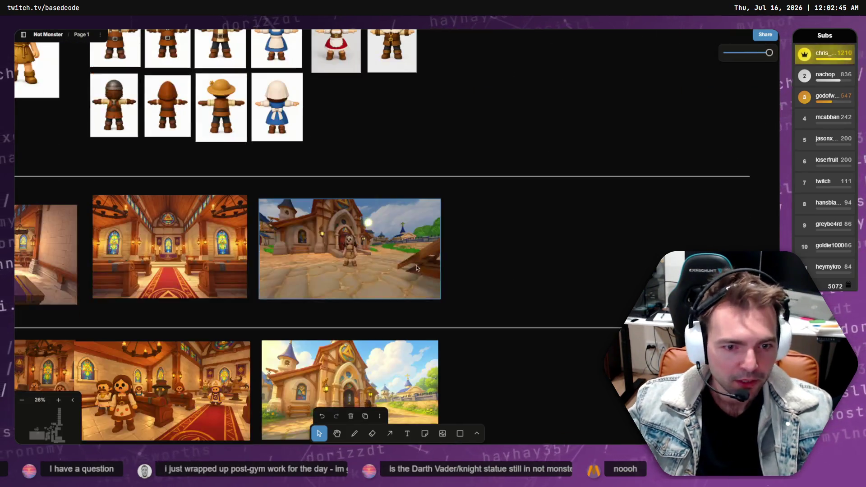
scroll(386, 247, down, 3)
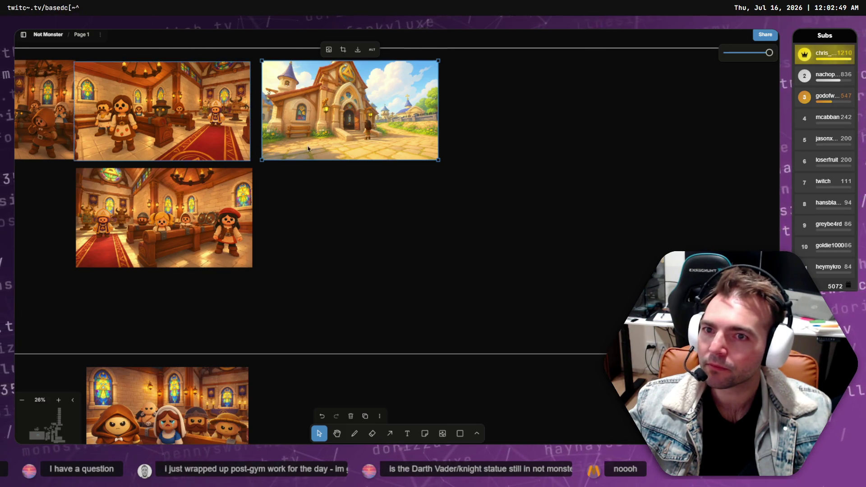
key(Escape)
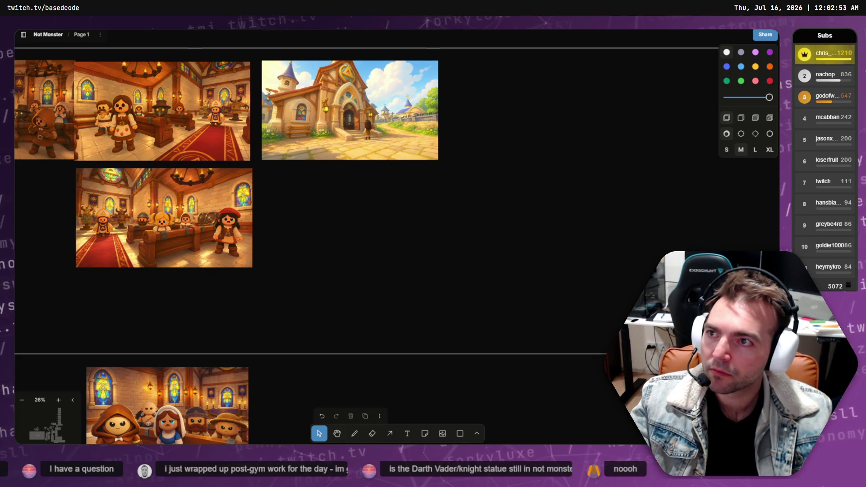
click(350, 150)
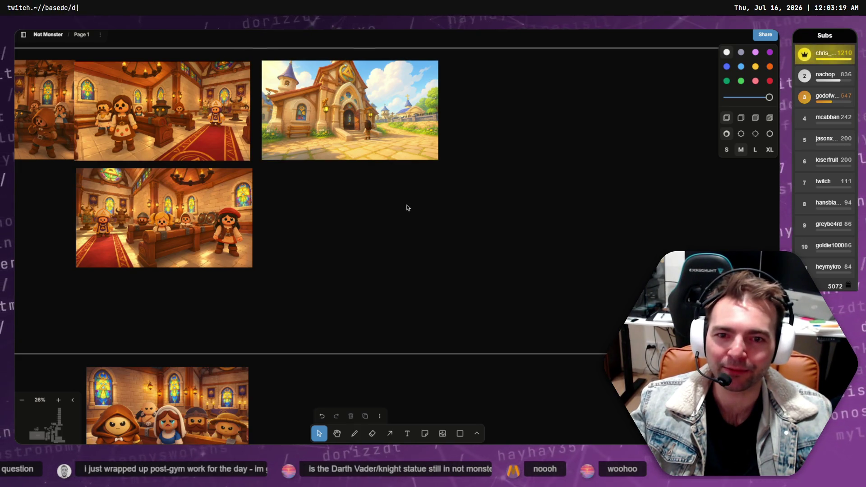
scroll(406, 209, up, 3)
scroll(549, 177, up, 4)
scroll(546, 110, down, 6)
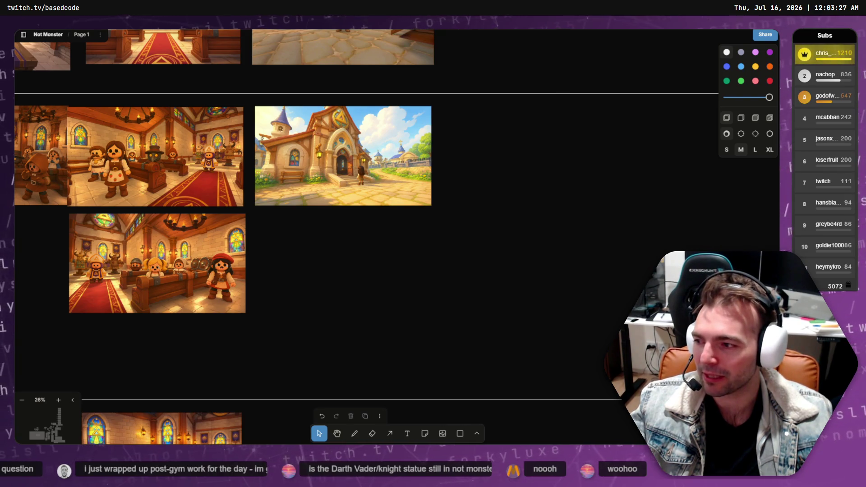
Paste the running-girl image into tldraw and place it below the church exterior shot
key(alt+Tab)
right_click(475, 267)
click(478, 293)
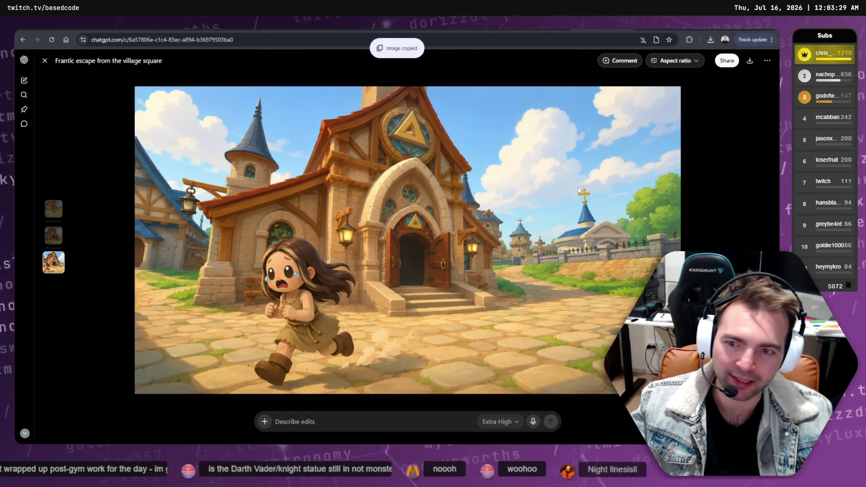
key(alt+Tab)
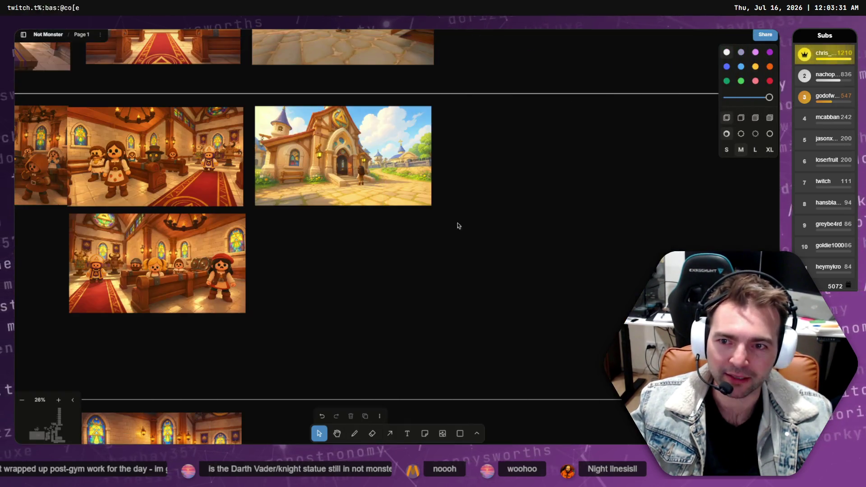
key(ctrl+v)
drag(395, 246, 339, 271)
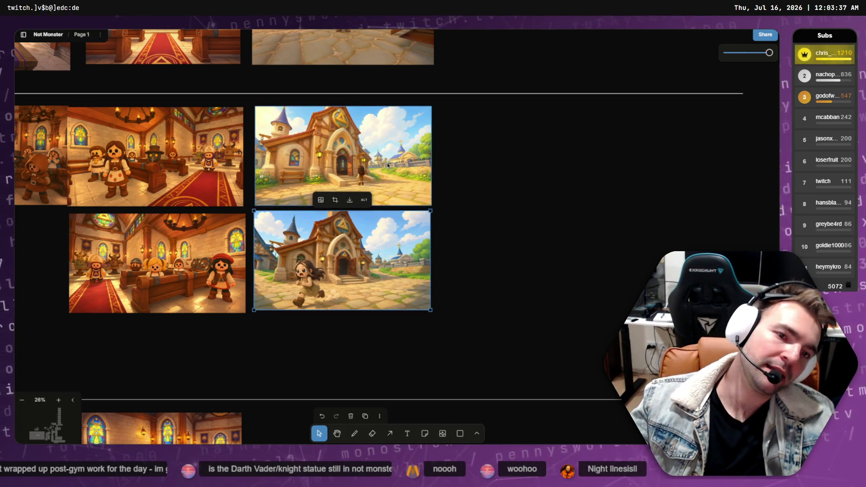
click(436, 166)
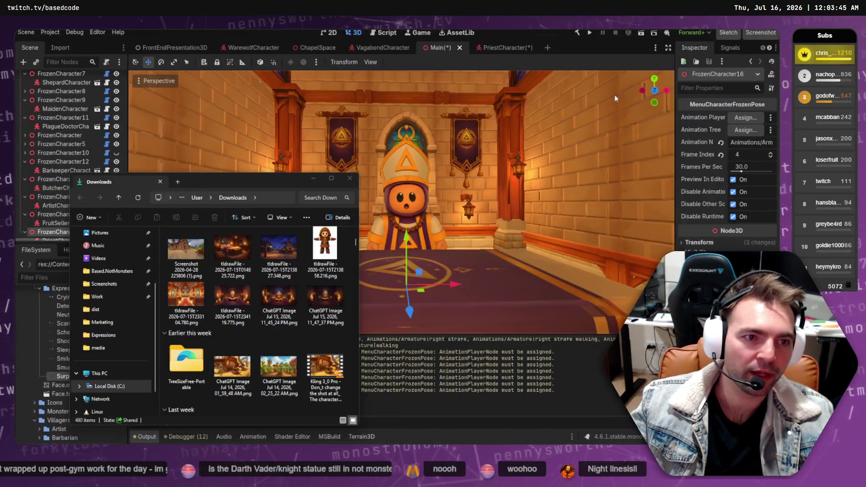
Close the File Explorer Downloads window to reveal Godot's chapel scene with the priest
click(348, 180)
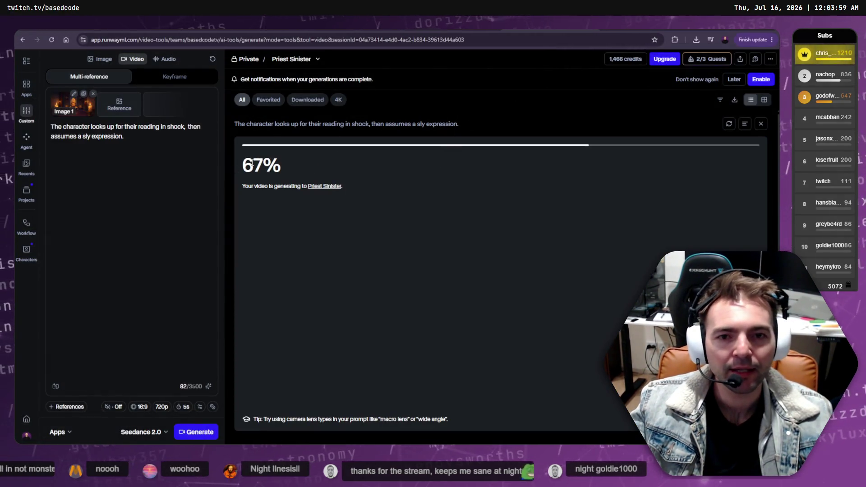
Cycle through the Runway generation sessions, ending back on Priest Sinister
scroll(352, 152, down, 1)
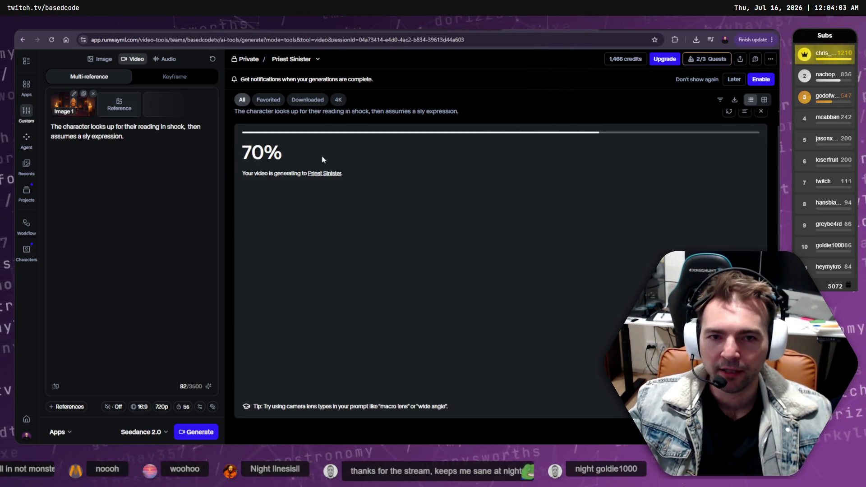
drag(287, 156, 231, 148)
key(alt+Tab)
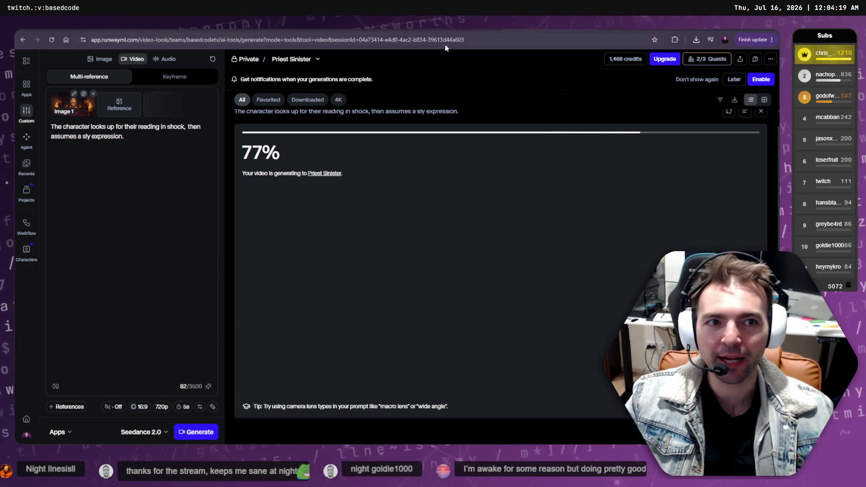
key(ctrl+Tab)
key(ctrl+Tab)
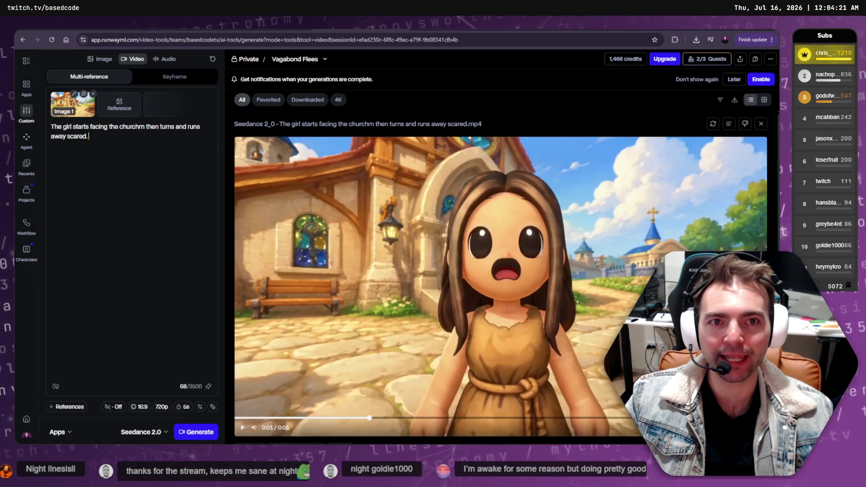
key(ctrl+Tab)
key(ctrl+Tab)
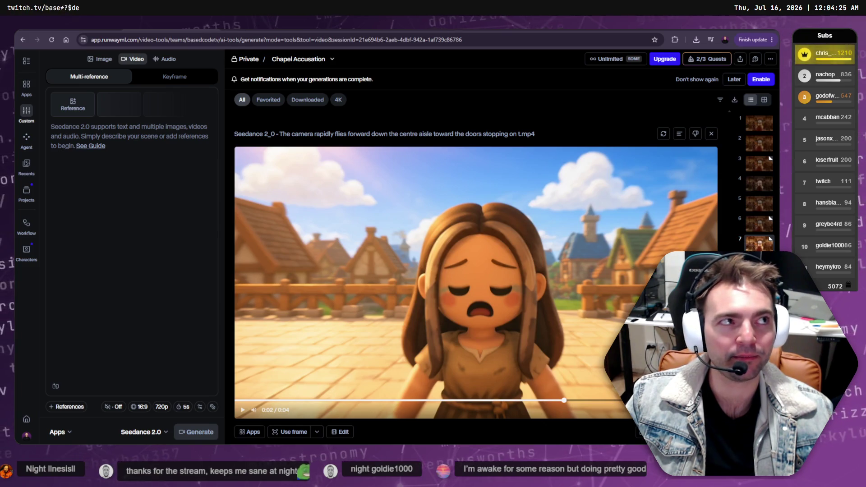
key(ctrl+Tab)
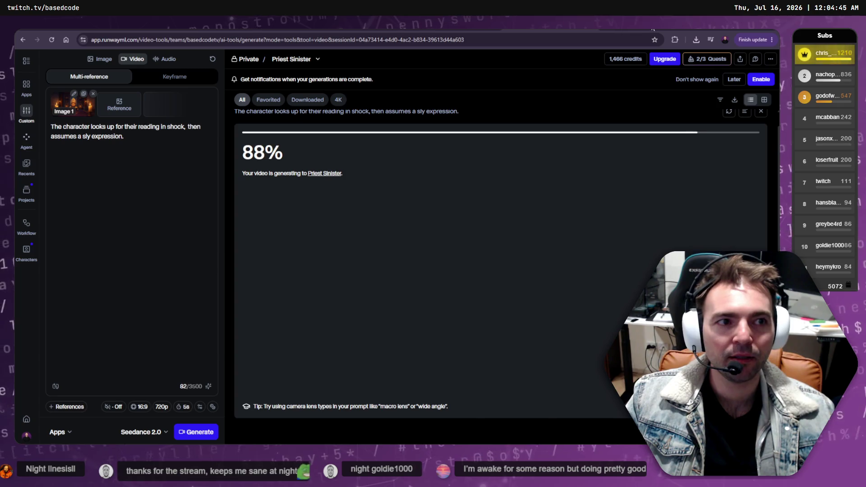
Check the finished Priest Accuses video, then return to the Priest Sinister generation
click(409, 24)
click(485, 30)
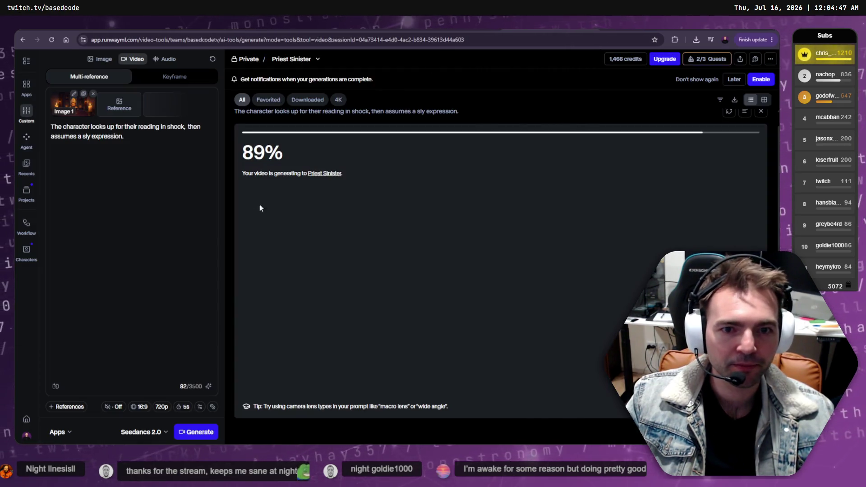
click(432, 22)
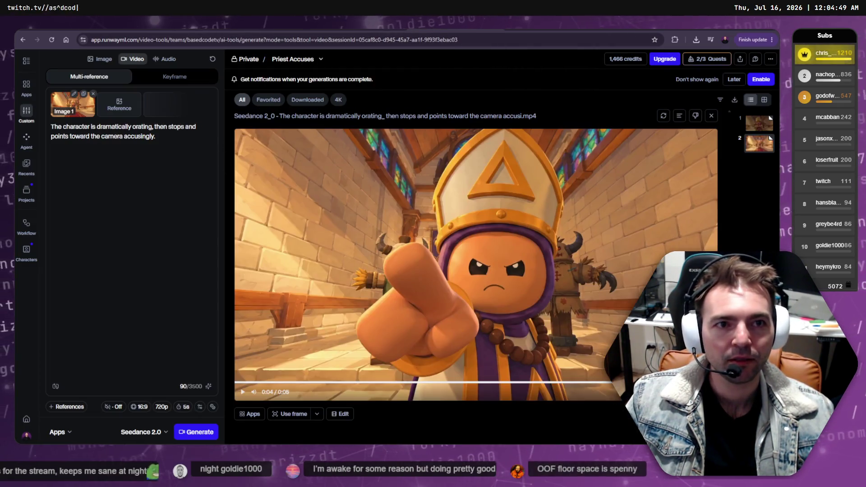
click(483, 23)
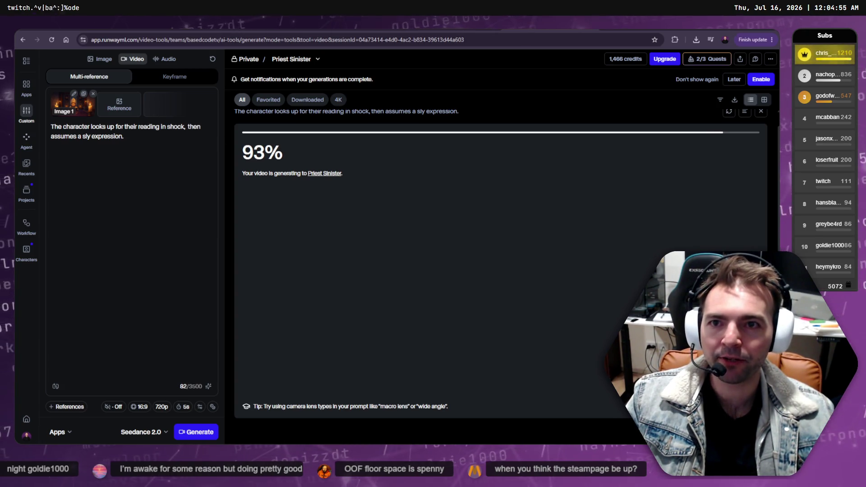
key(alt+Tab)
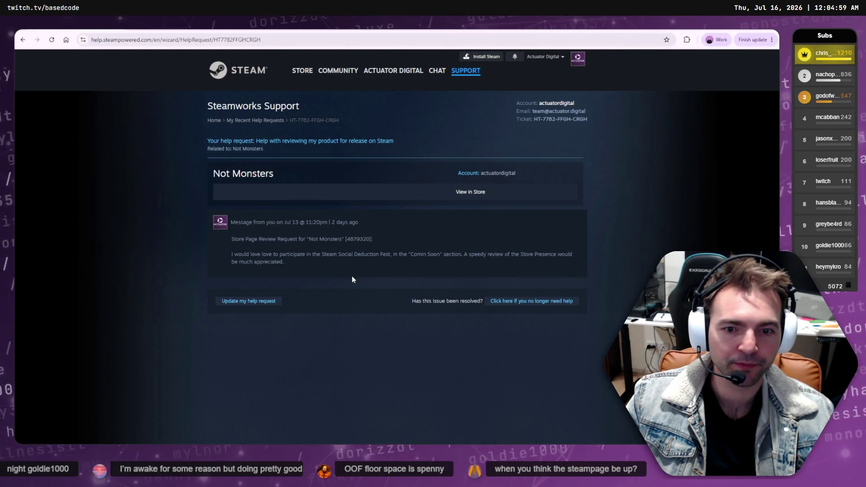
Read the Not Monsters store-page review request and glance at the Social Deduction Fest registration
mouse_move(369, 280)
mouse_down()
mouse_move(236, 234)
mouse_move(227, 221)
mouse_up()
click(322, 254)
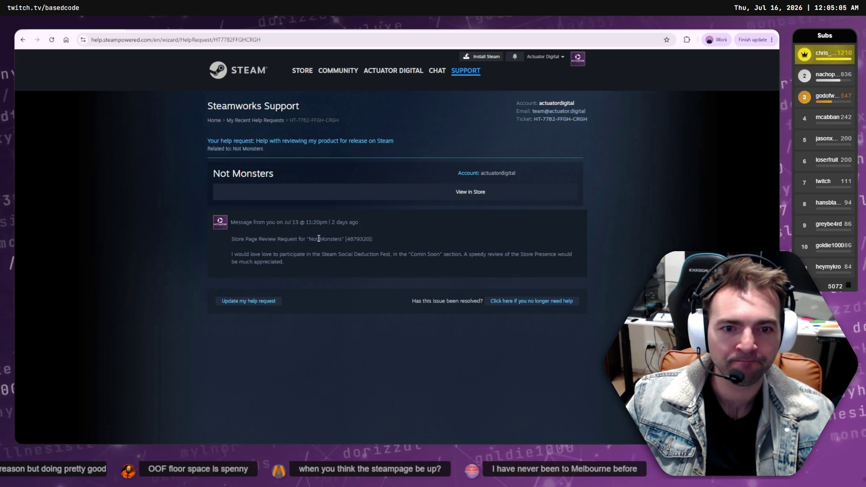
click(378, 237)
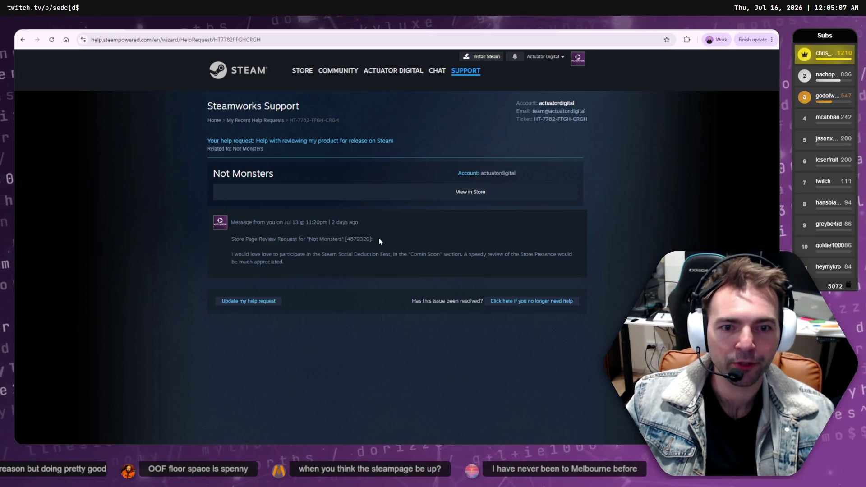
key(ctrl+Tab)
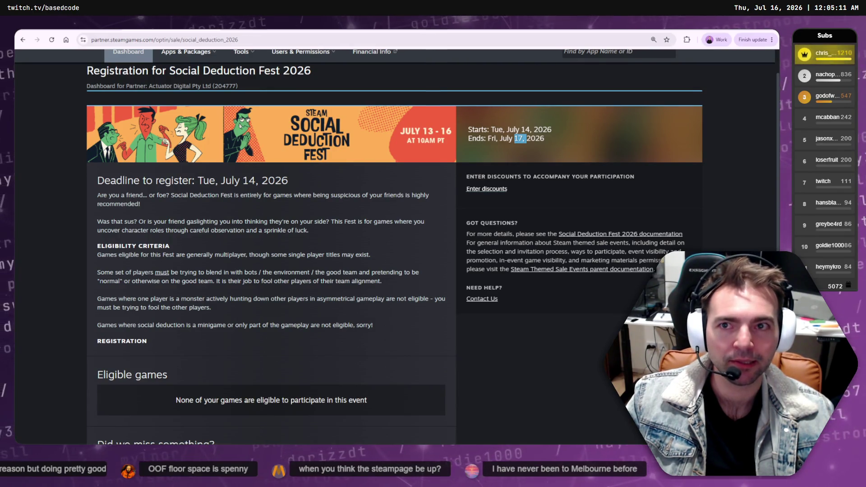
key(ctrl+Tab)
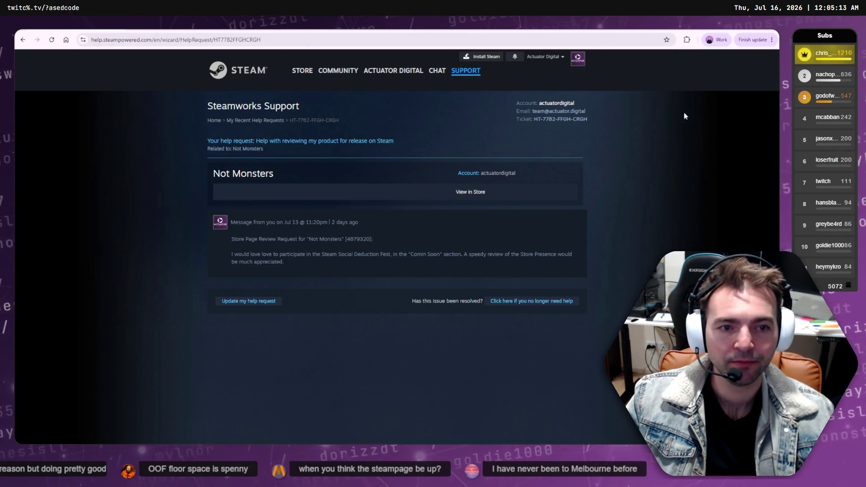
Check Runway's generation progress, then open the Not Monsters Steam store page
key(alt+Tab)
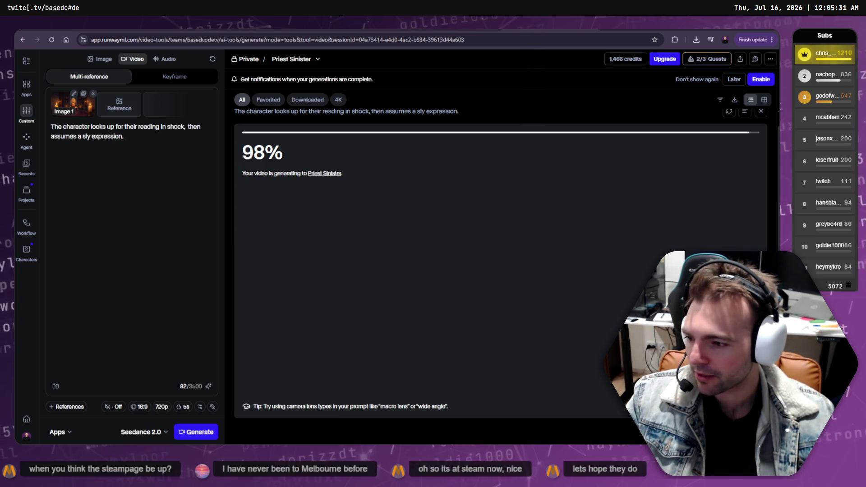
key(alt+Tab)
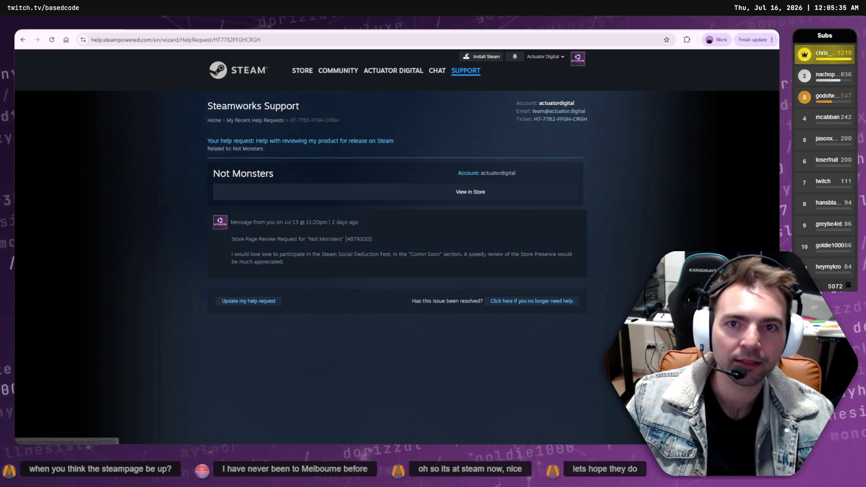
click(470, 192)
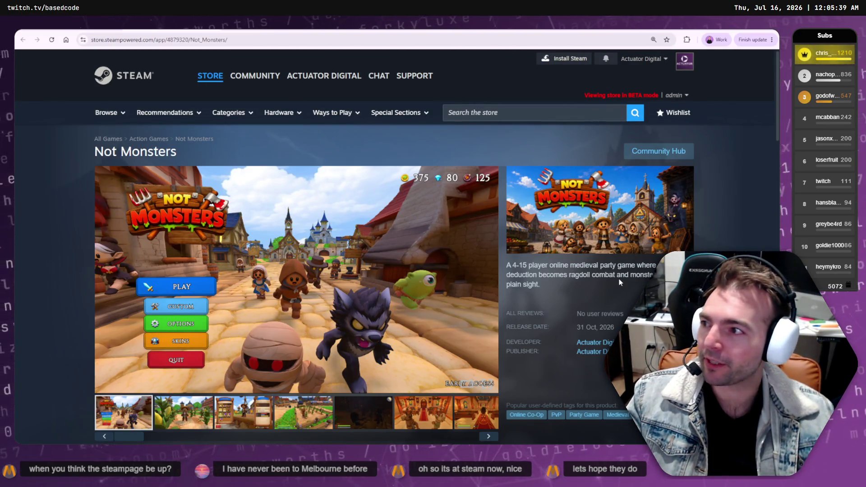
Scroll down through the whole Not Monsters store page and partway back up
scroll(620, 279, down, 1)
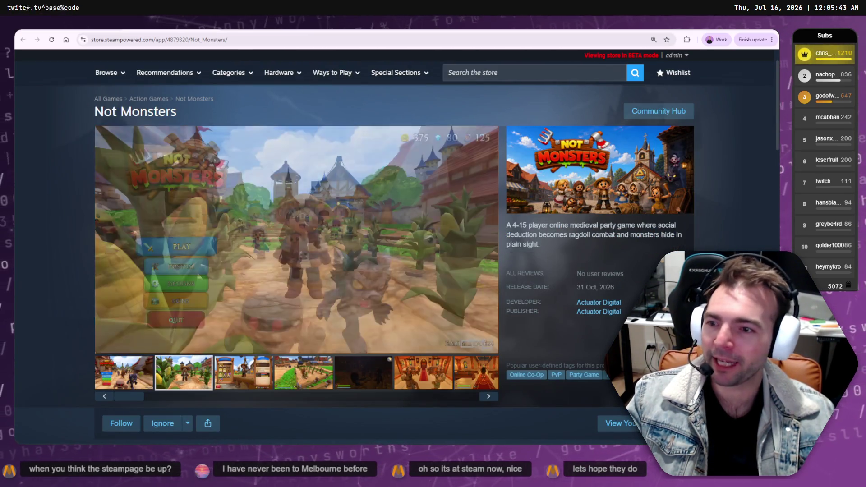
scroll(600, 271, down, 1)
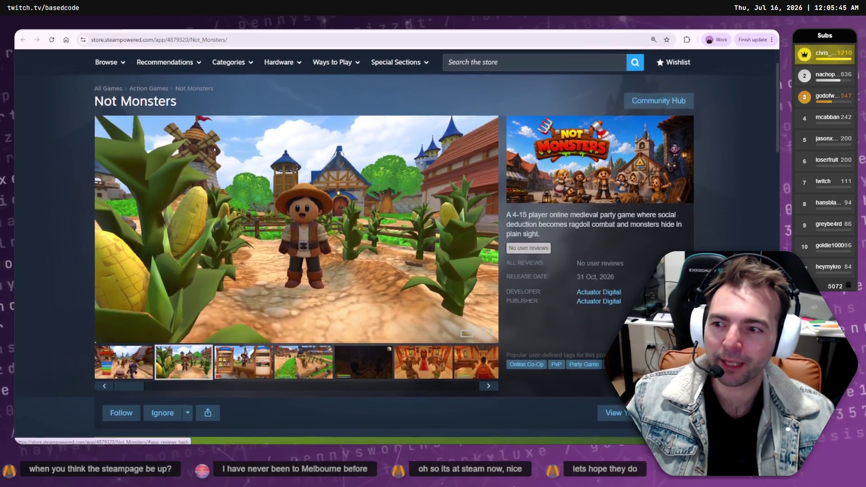
scroll(600, 271, down, 1)
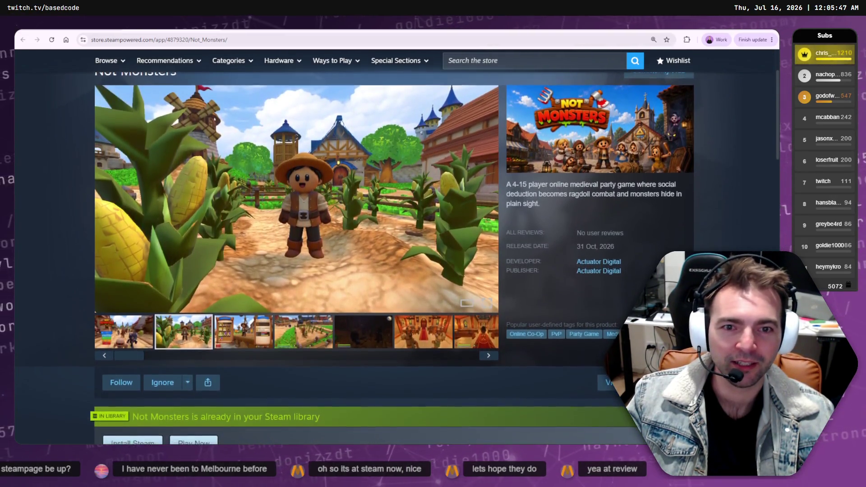
scroll(433, 244, down, 1)
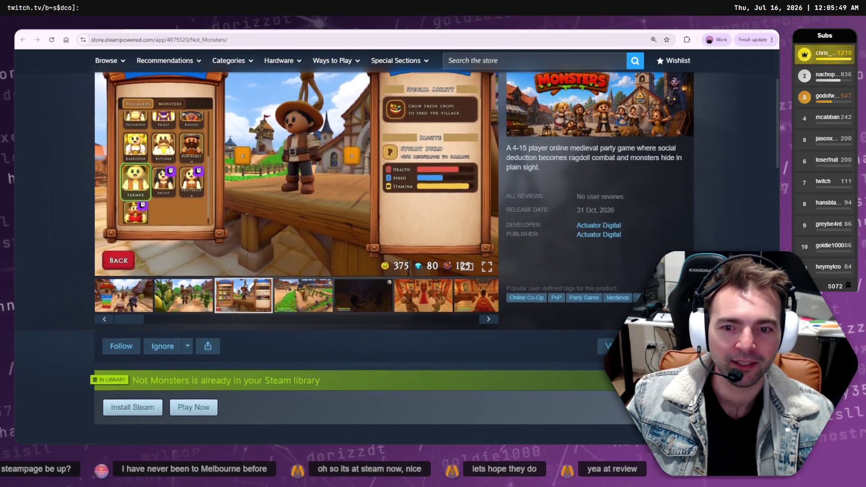
scroll(433, 243, down, 3)
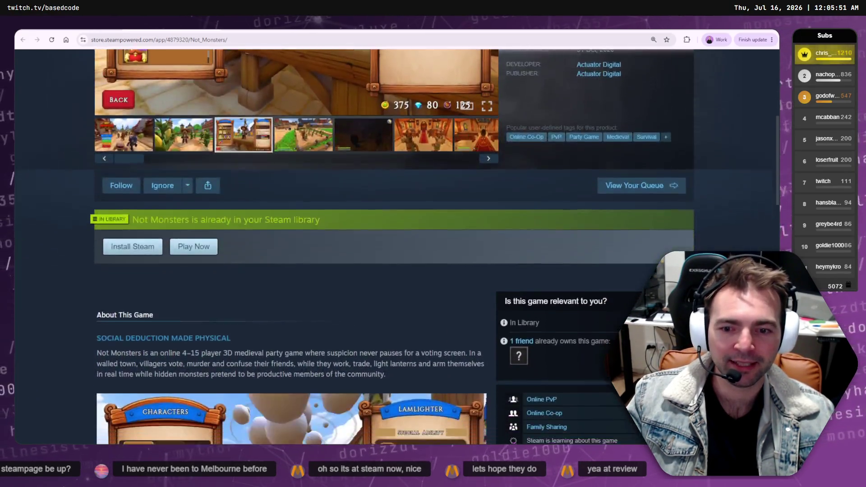
scroll(433, 244, down, 5)
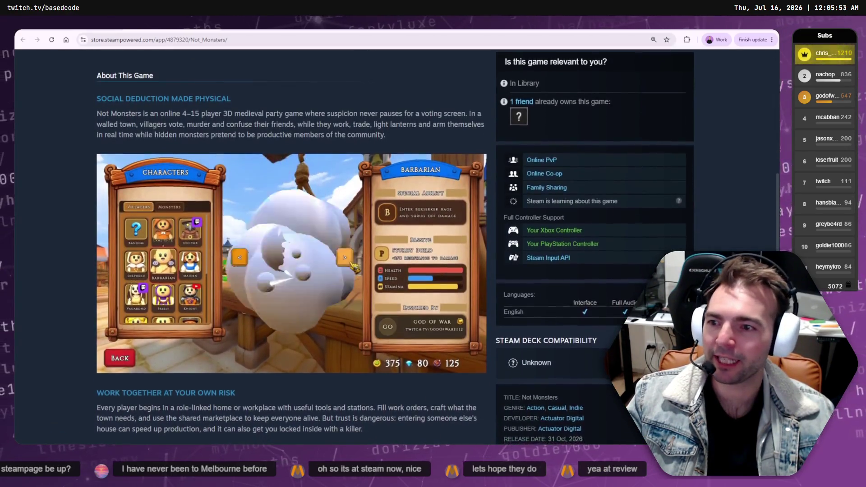
scroll(433, 244, down, 1)
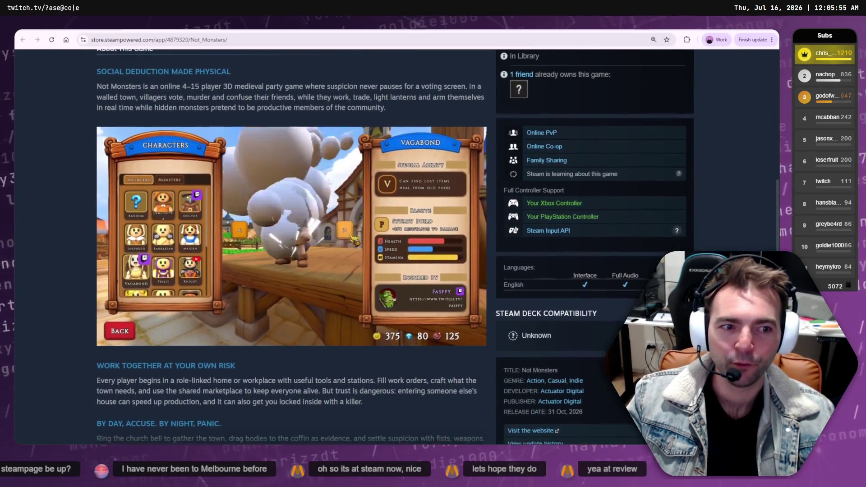
scroll(302, 408, down, 2)
scroll(315, 349, down, 1)
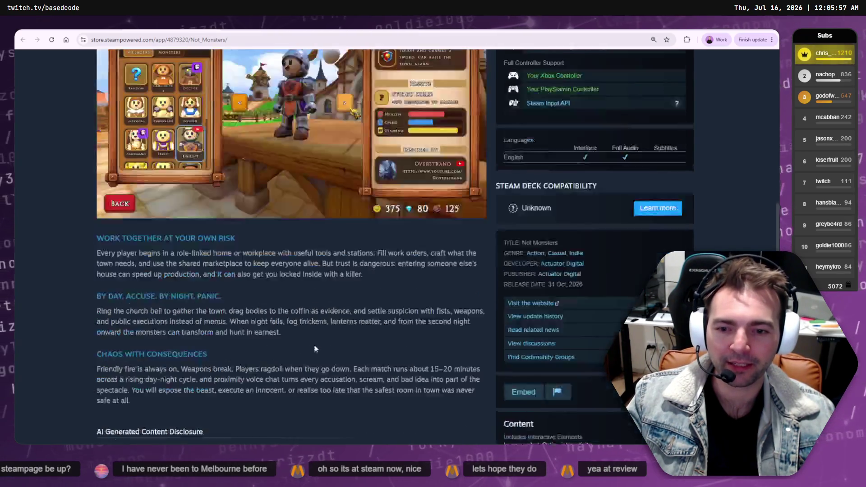
scroll(315, 349, down, 2)
scroll(315, 338, down, 2)
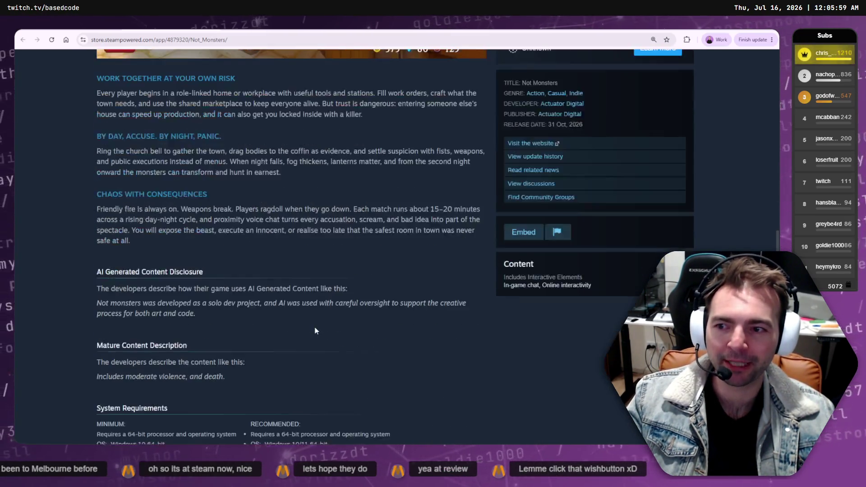
scroll(315, 331, down, 10)
scroll(458, 375, up, 10)
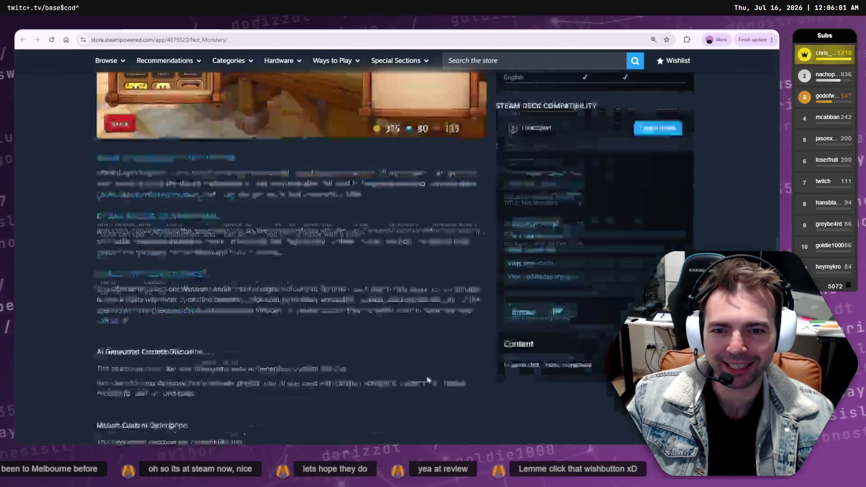
scroll(429, 381, up, 8)
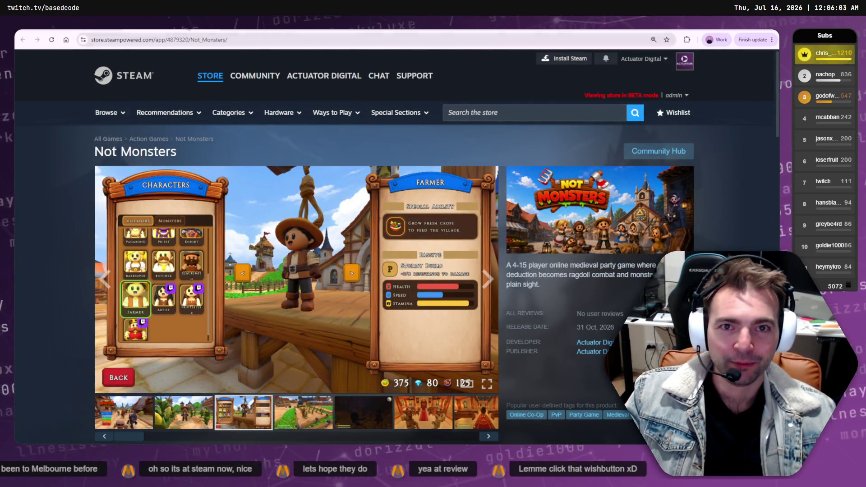
Briefly visit Steam support, return to the store page, and select its web address
click(414, 75)
key(alt+Left)
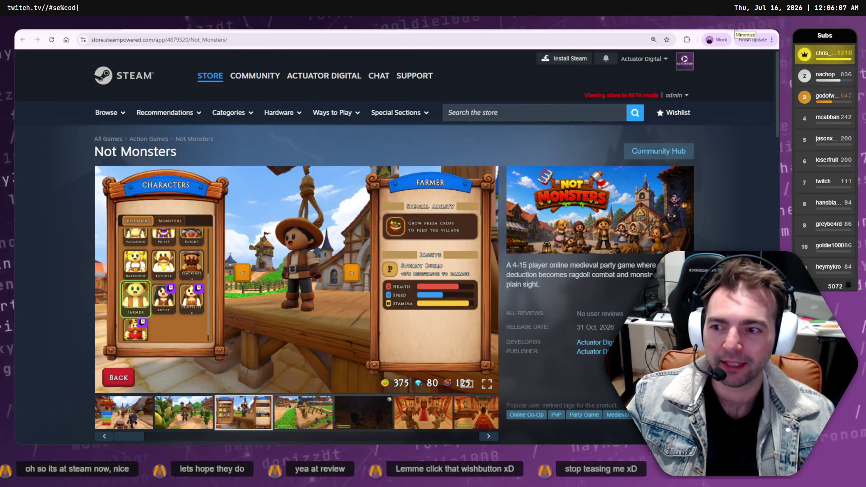
click(265, 44)
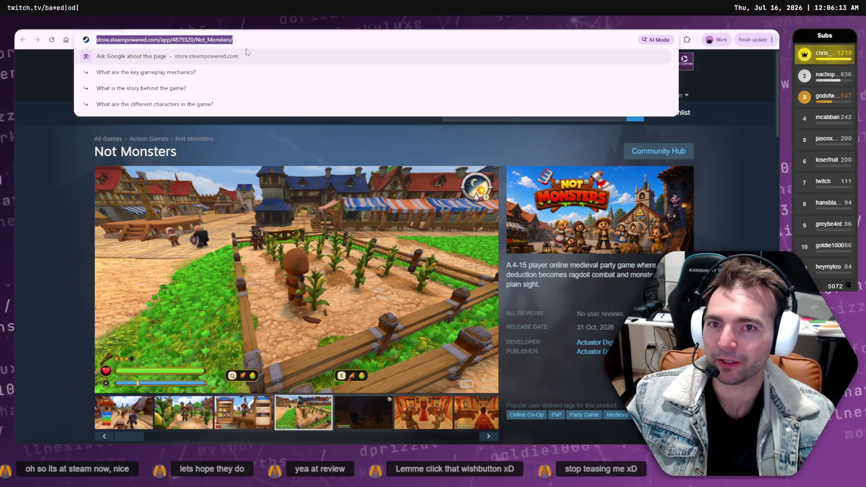
click(730, 87)
key(alt+Tab)
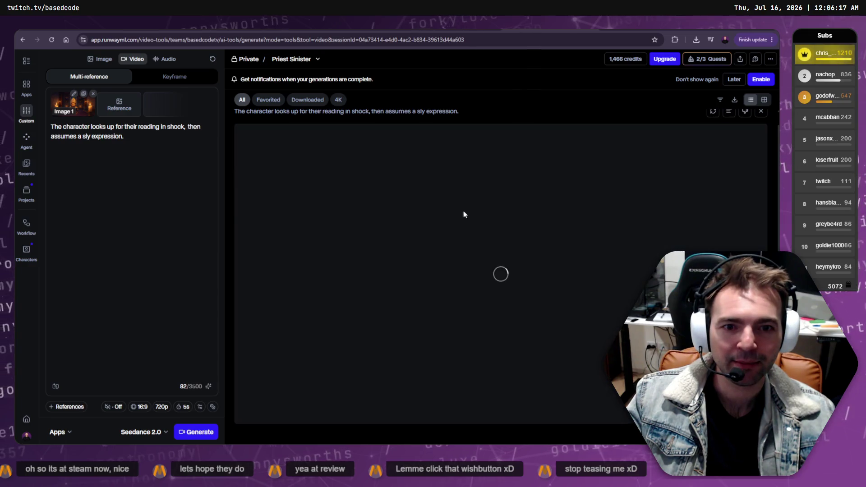
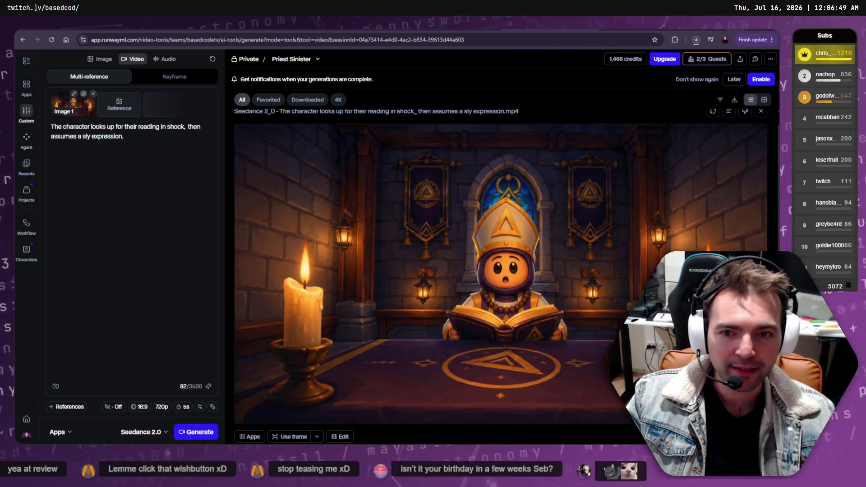
Minimize the Runway browser and bring the DaVinci Resolve CinematicTrailer project back up
click(742, 27)
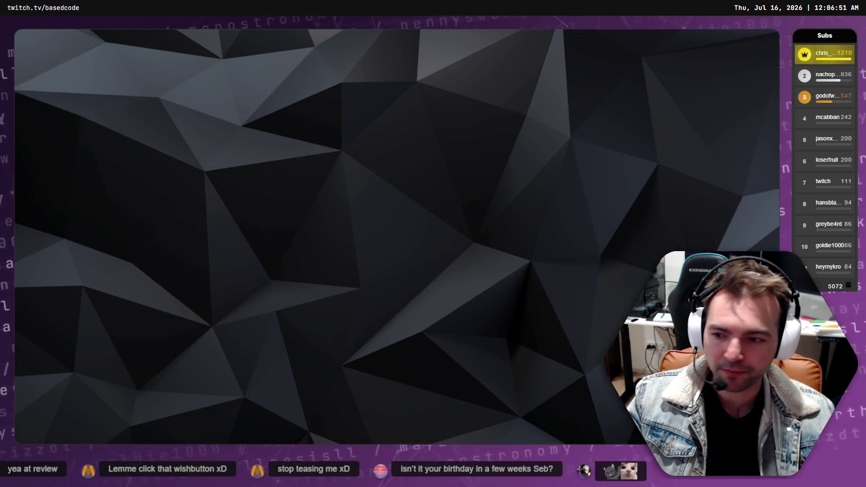
key(alt+Tab)
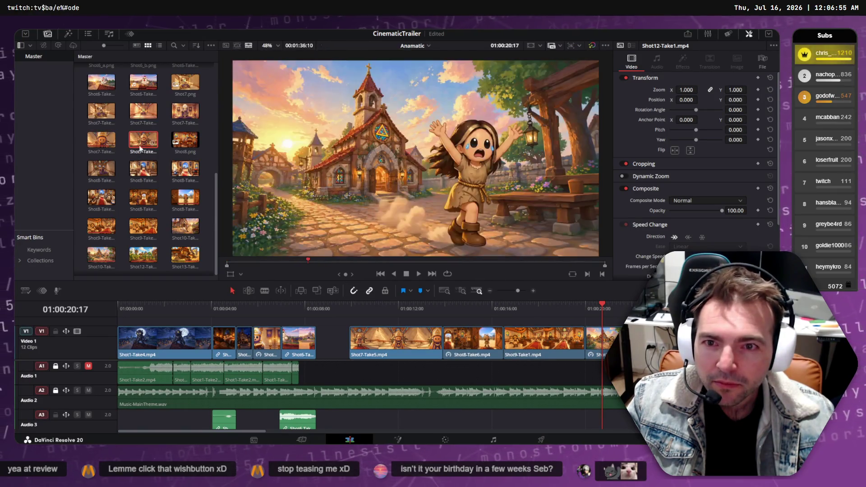
Open the folder on disk holding the Shot5-Take2 clip from the Media Pool
scroll(176, 115, up, 1)
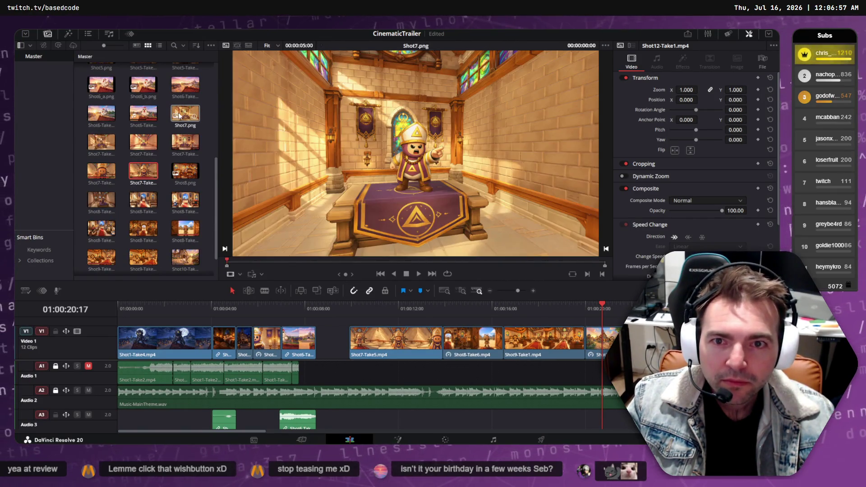
scroll(135, 144, up, 2)
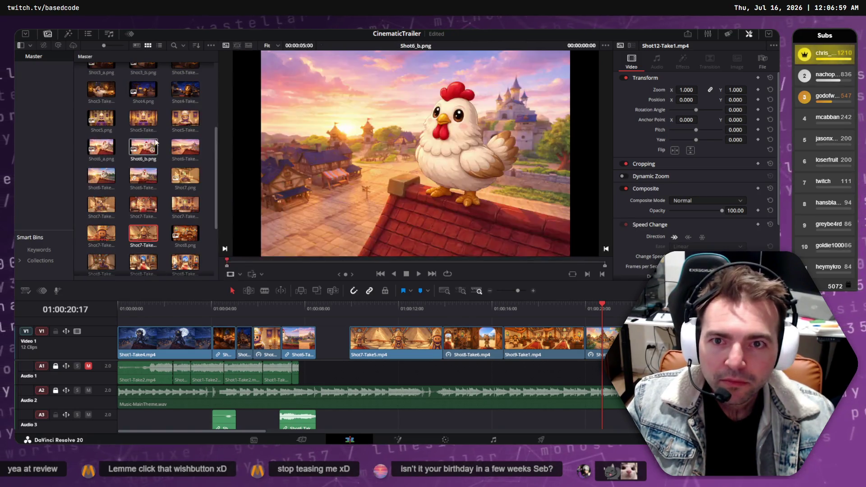
click(181, 118)
right_click(181, 119)
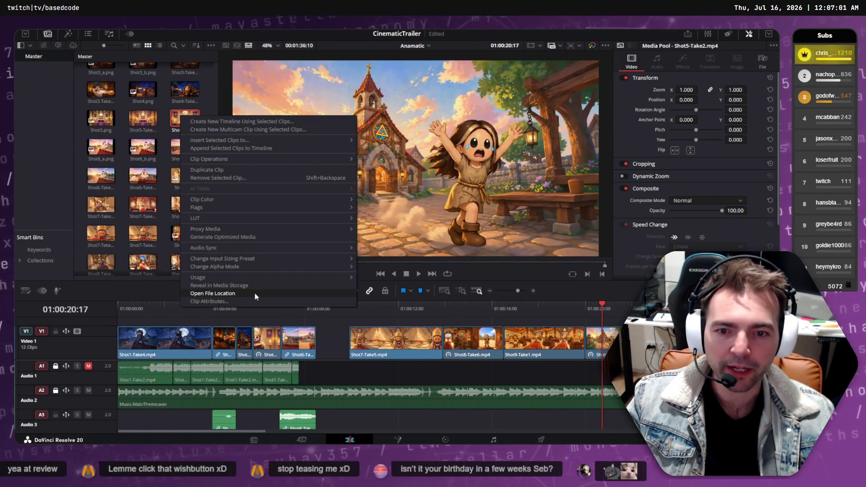
click(277, 293)
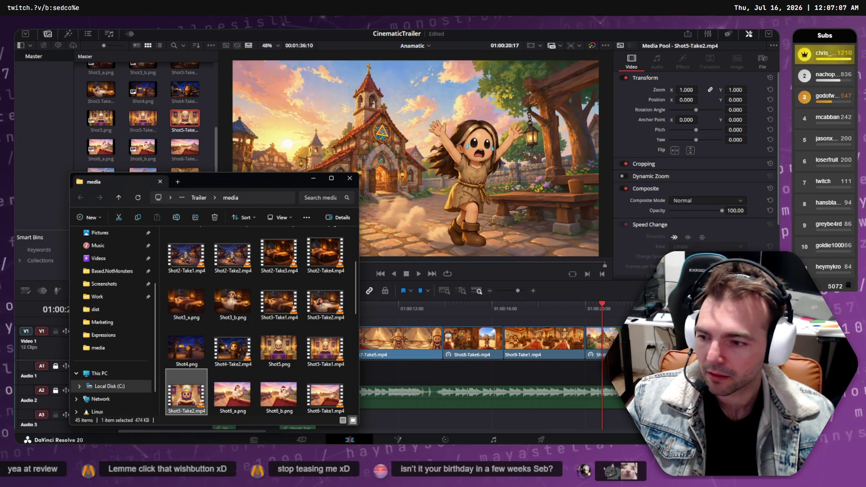
Move the downloaded Seedance video from Downloads into the trailer media folder
key(super+e)
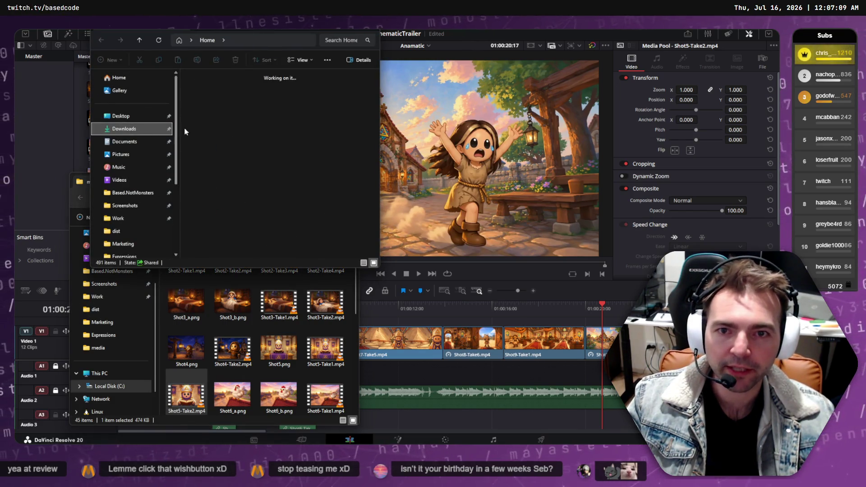
click(212, 117)
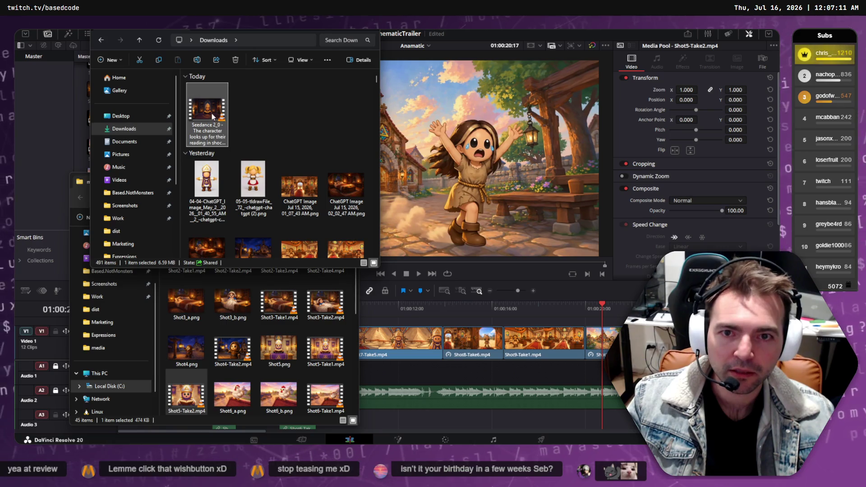
mouse_move(212, 117)
mouse_down()
mouse_move(368, 342)
mouse_move(347, 333)
mouse_up()
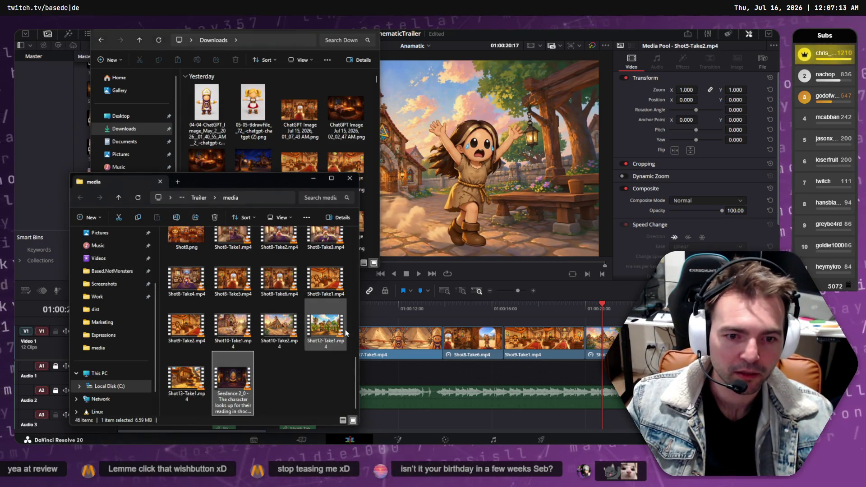
Rename the video Shot5-Take3.mp4 and import it into Resolve's Media Pool
key(F2)
text(Shot5-Take3.mp4)
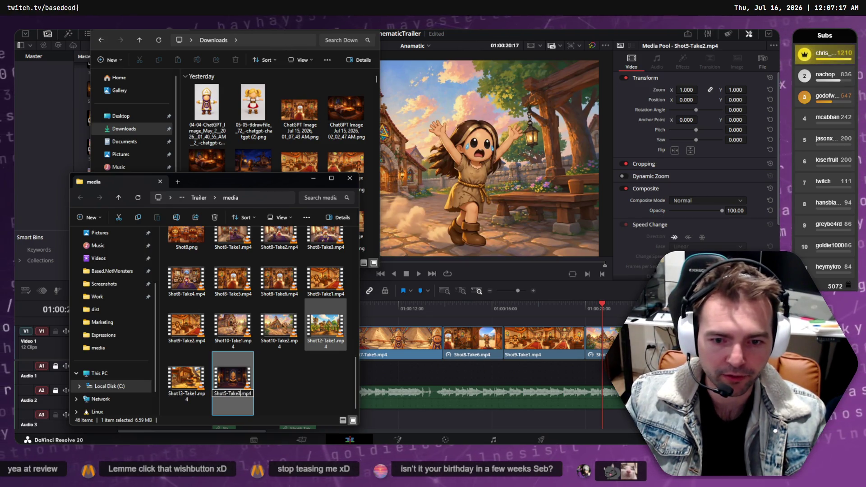
key(Return)
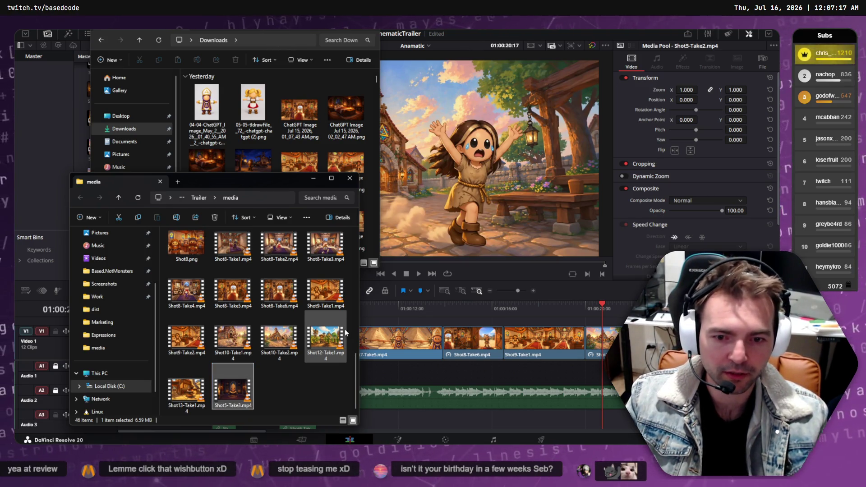
mouse_move(261, 131)
mouse_down()
mouse_move(158, 117)
mouse_move(81, 90)
mouse_move(83, 99)
mouse_up()
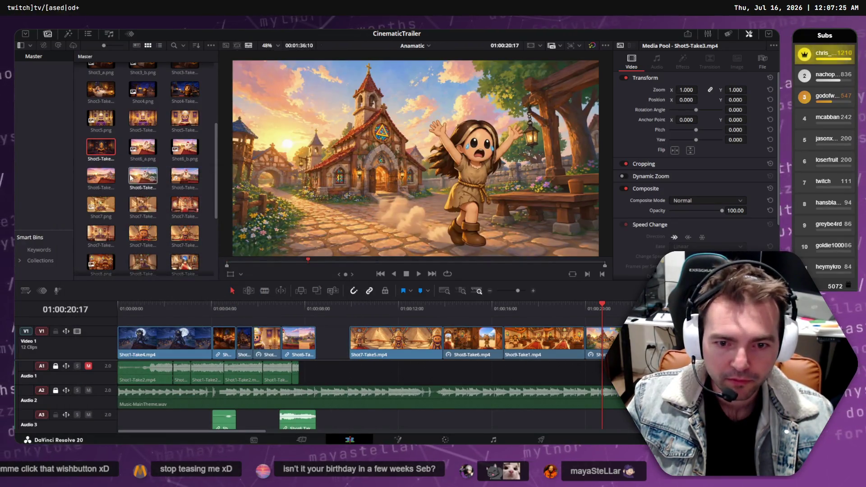
Add Shot5-Take3 to the end of the Video 1 track
mouse_move(100, 146)
mouse_down()
mouse_move(284, 336)
mouse_move(261, 311)
mouse_up()
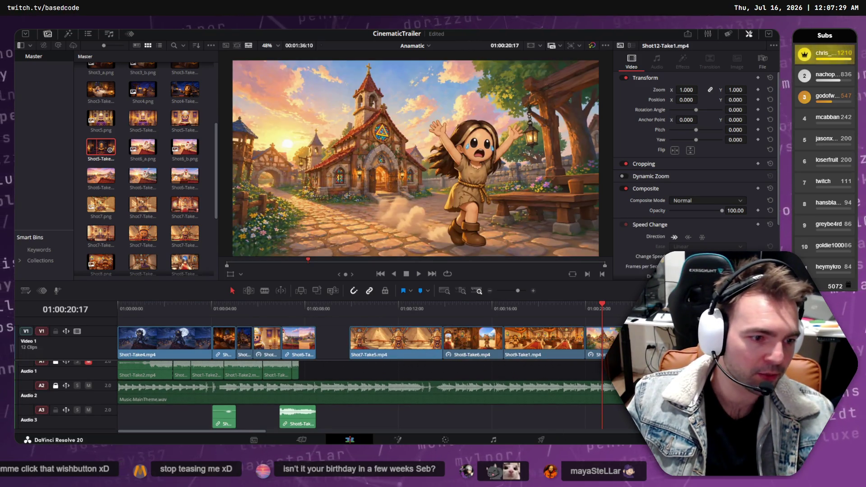
scroll(361, 343, right, 5)
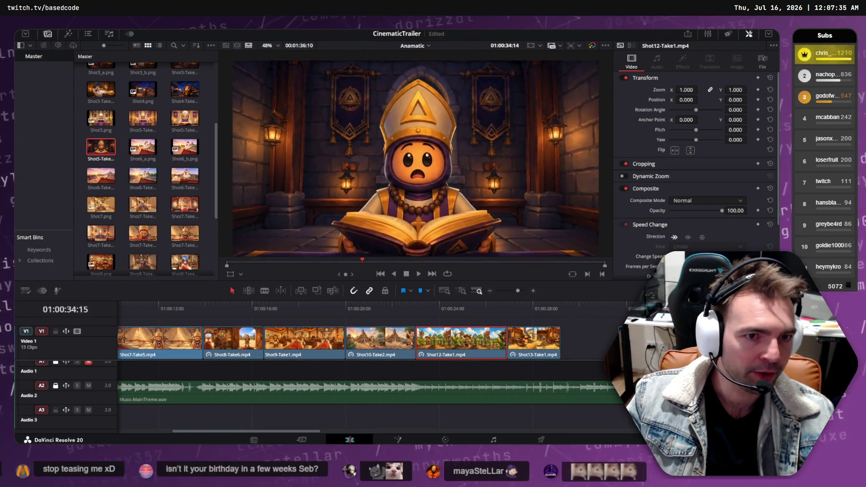
key(j)
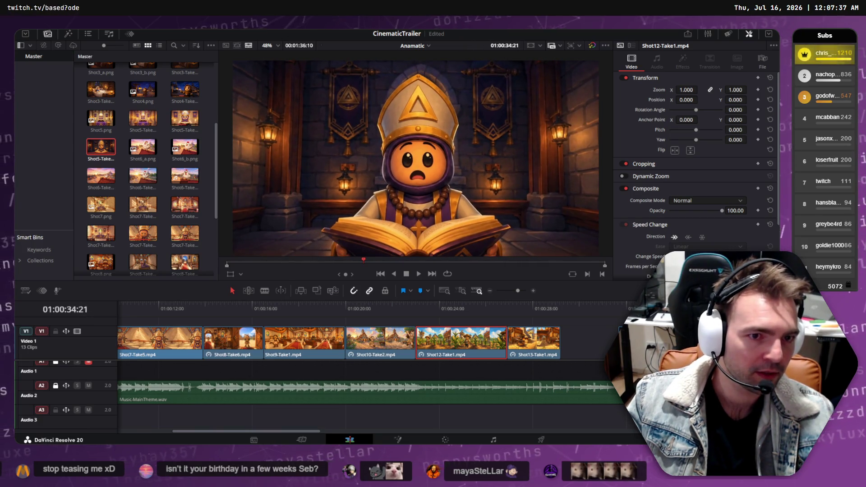
Preview Shot5-Take3, then move it earlier into the gap on the track
click(101, 147)
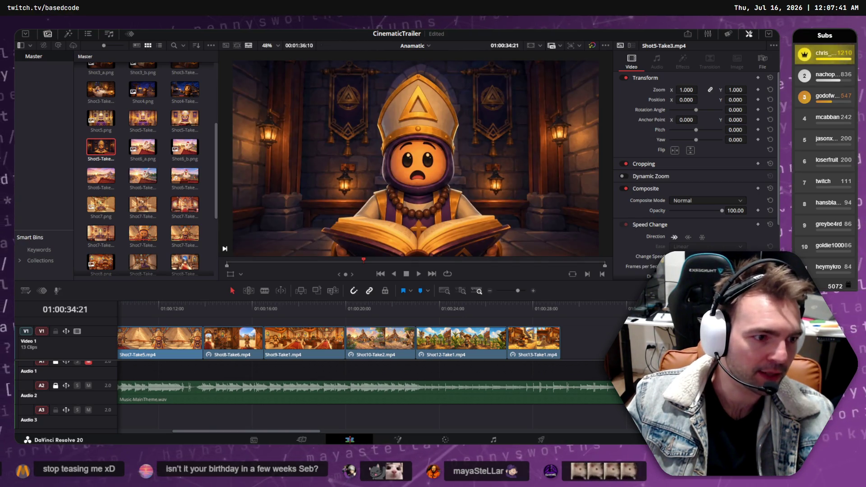
key(space)
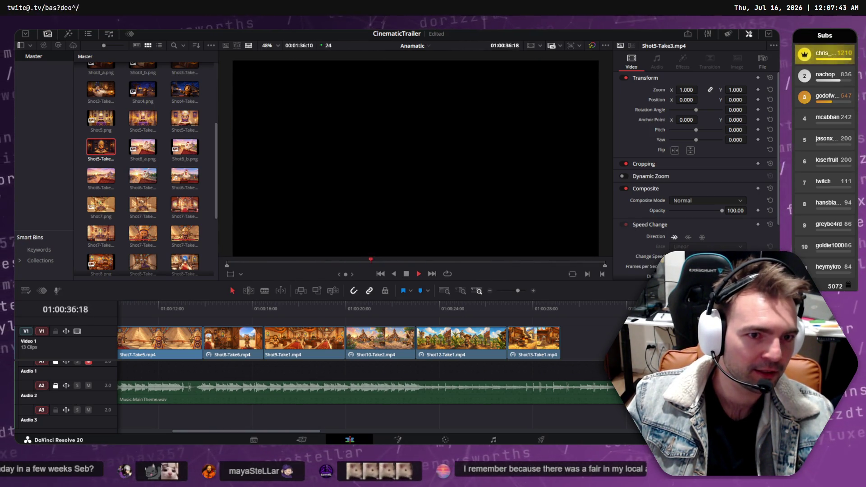
key(space)
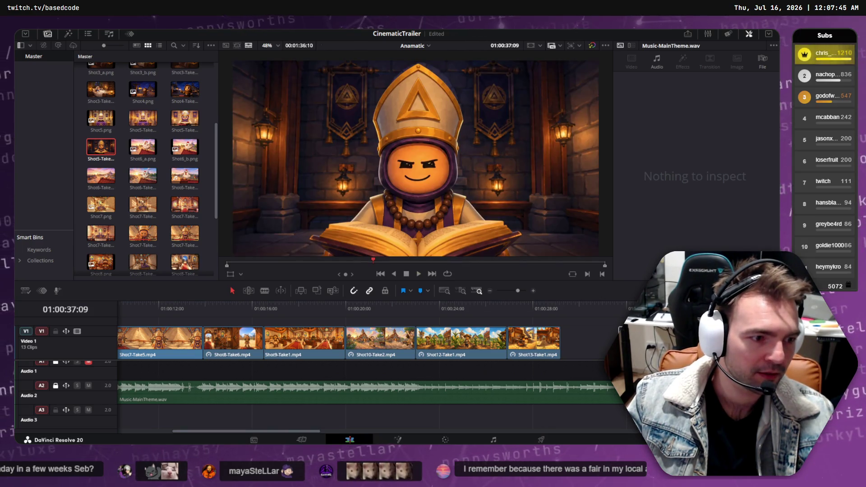
scroll(231, 340, left, 3)
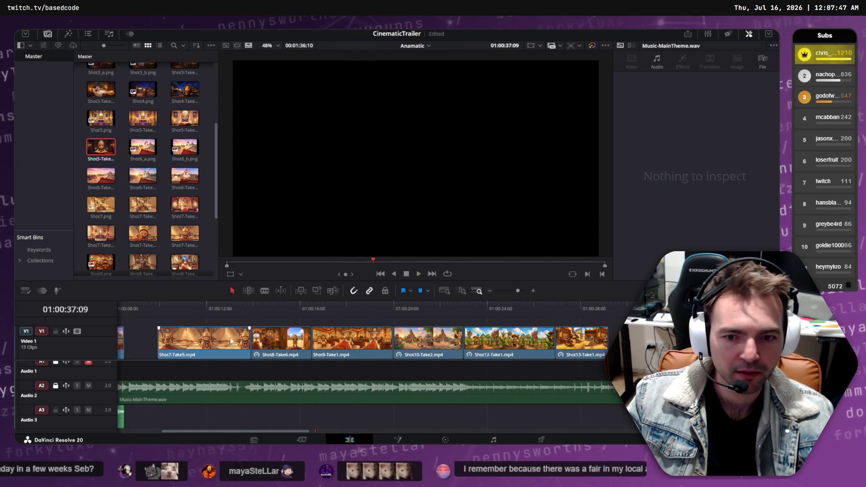
mouse_move(763, 343)
mouse_down()
mouse_move(118, 345)
mouse_move(339, 365)
mouse_move(322, 347)
mouse_move(277, 346)
mouse_up()
Review the cut around 01:00:11:14 and select a group of video and audio clips
click(256, 310)
click(272, 346)
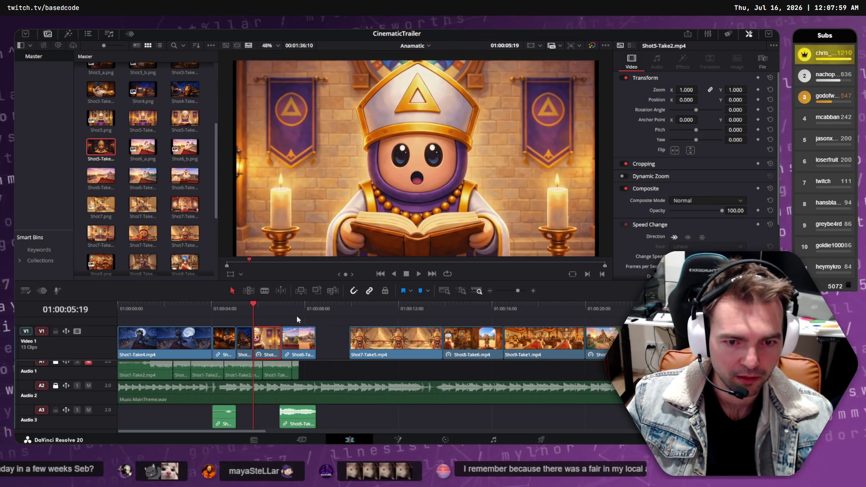
drag(437, 309, 389, 308)
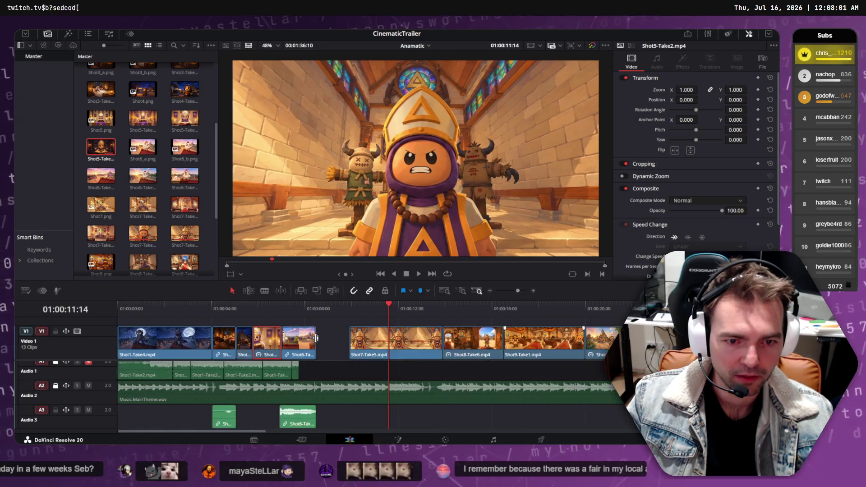
scroll(317, 339, down, 5)
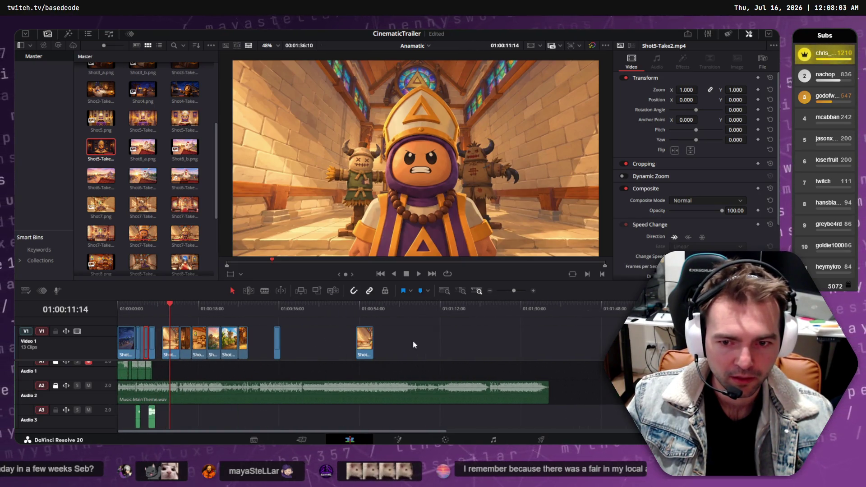
mouse_move(414, 341)
mouse_down()
mouse_move(147, 343)
mouse_move(158, 339)
mouse_move(148, 318)
mouse_up()
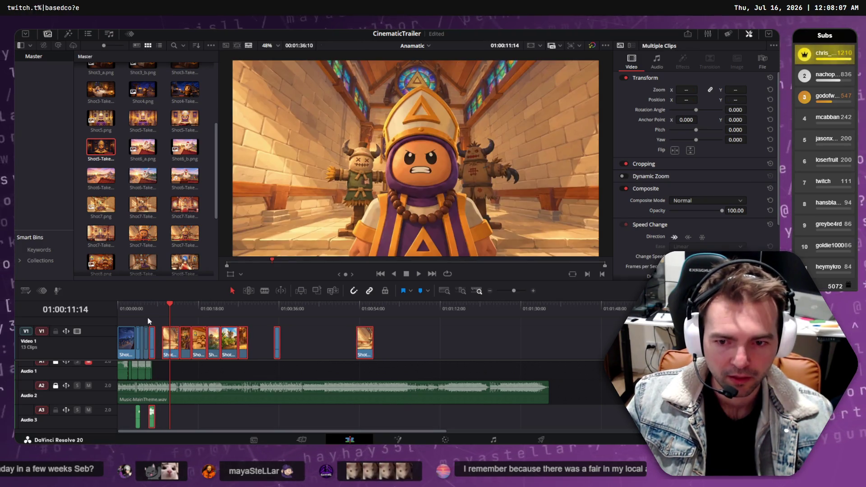
scroll(148, 321, up, 10)
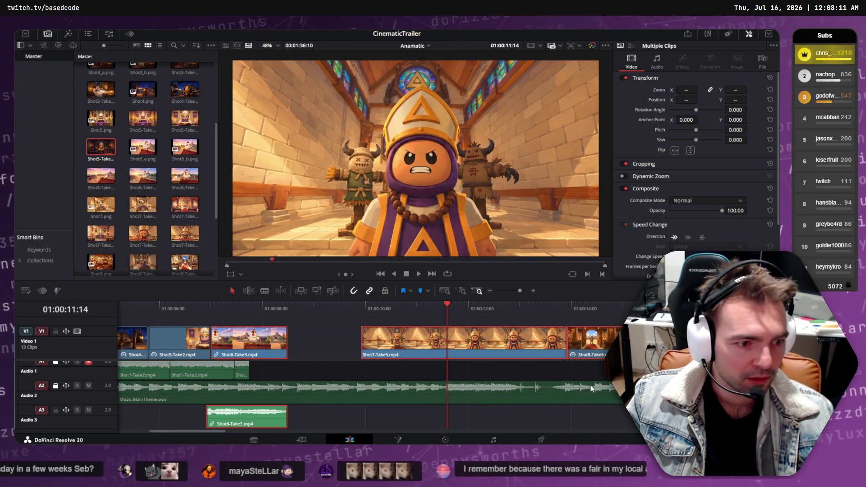
Ripple-delete the empty gap before Shot7-Take5 and slide Shot5-Take3 earlier
click(355, 342)
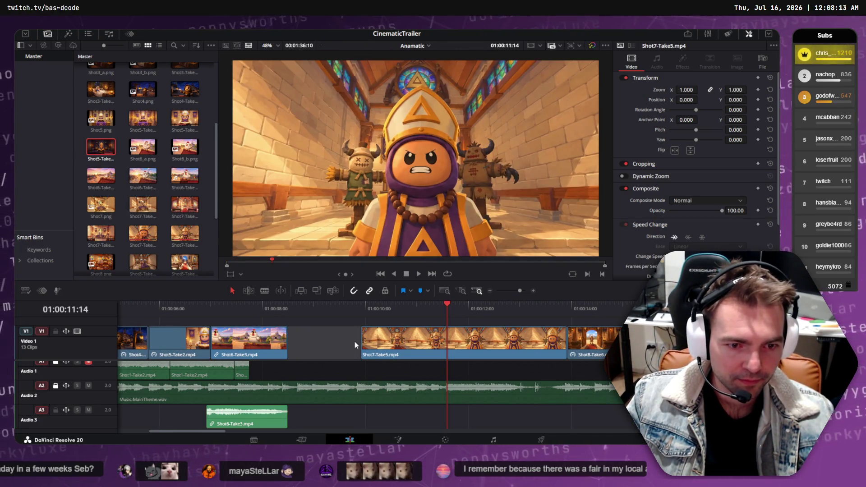
key(Delete)
scroll(355, 344, right, 10)
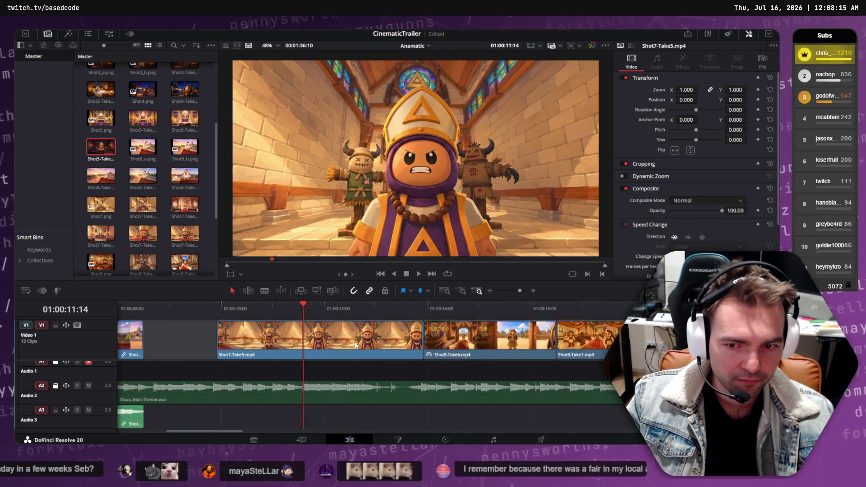
scroll(357, 346, right, 4)
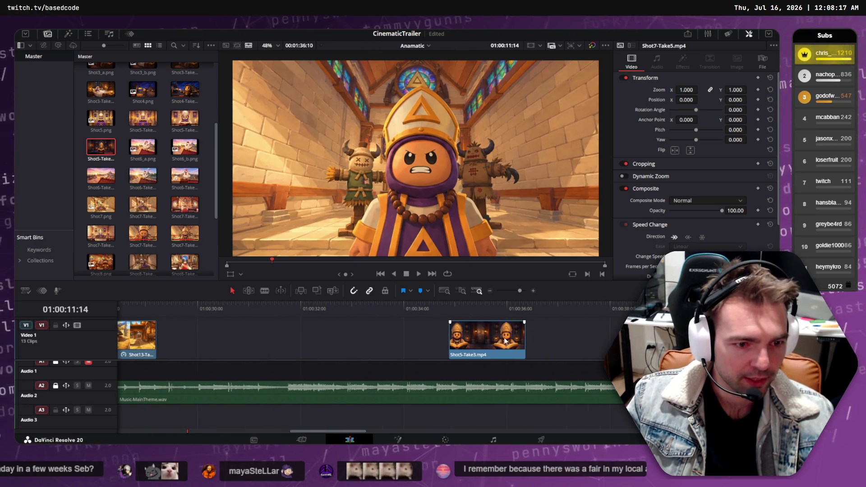
drag(505, 341, 188, 329)
scroll(254, 339, down, 5)
scroll(179, 336, down, 8)
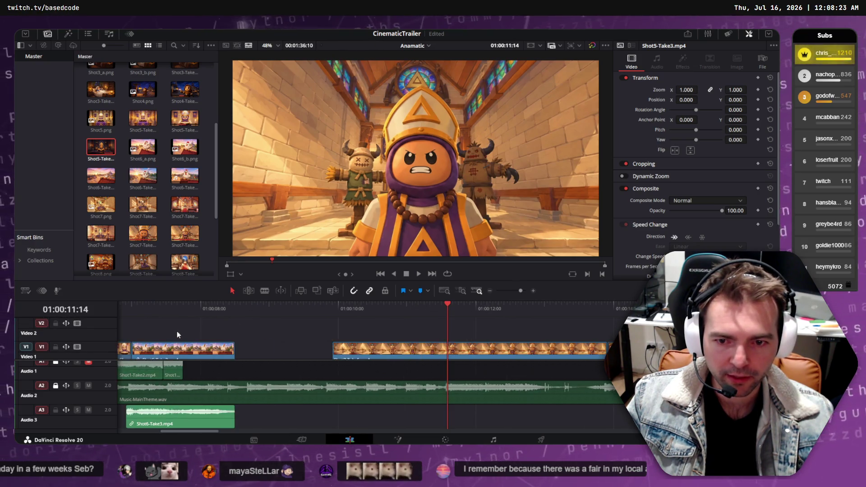
scroll(187, 332, up, 6)
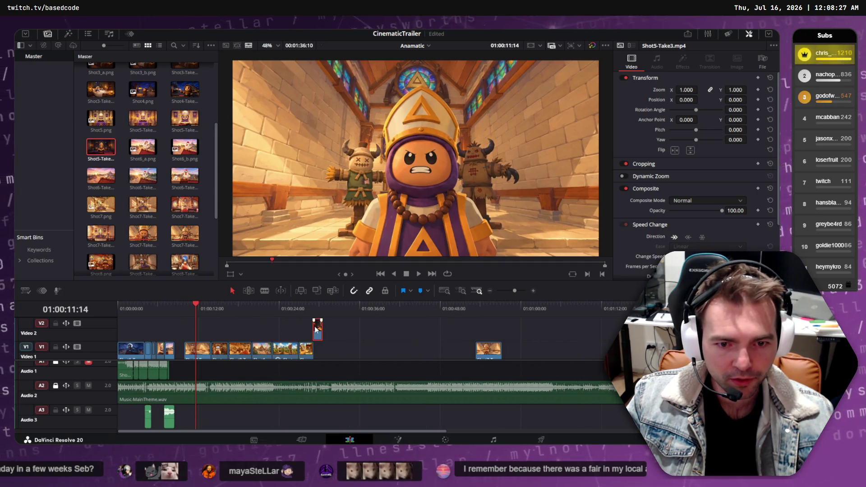
Move the Video 2 bishop clip earlier and trim its end to 01:00:07:00
drag(316, 329, 160, 333)
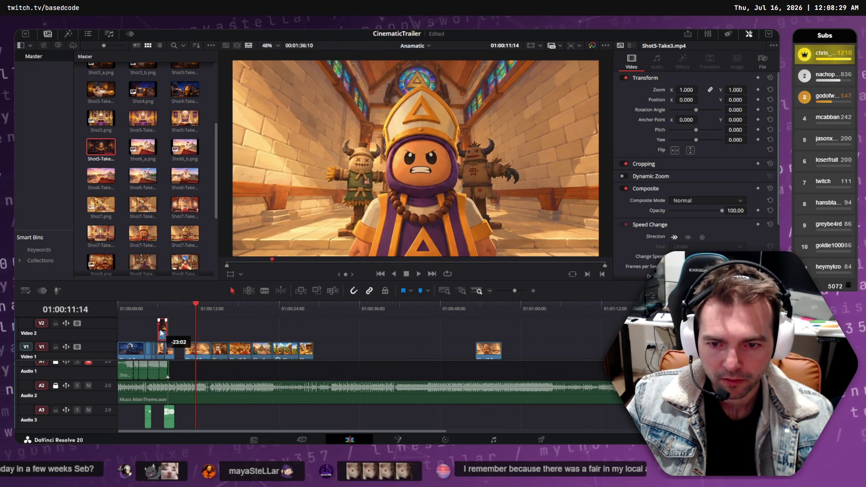
click(157, 307)
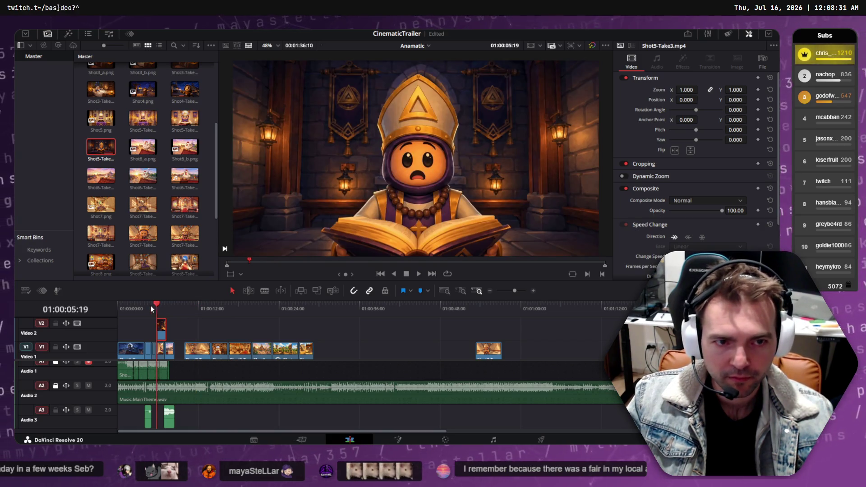
click(146, 307)
key(space)
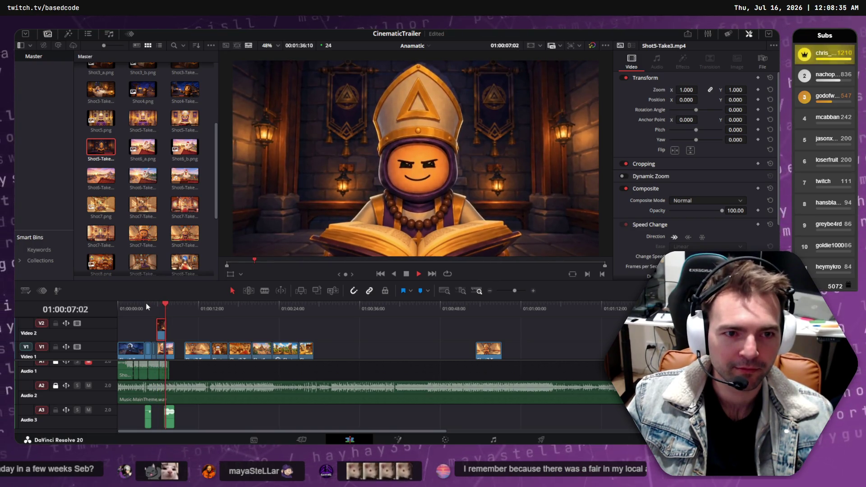
key(space)
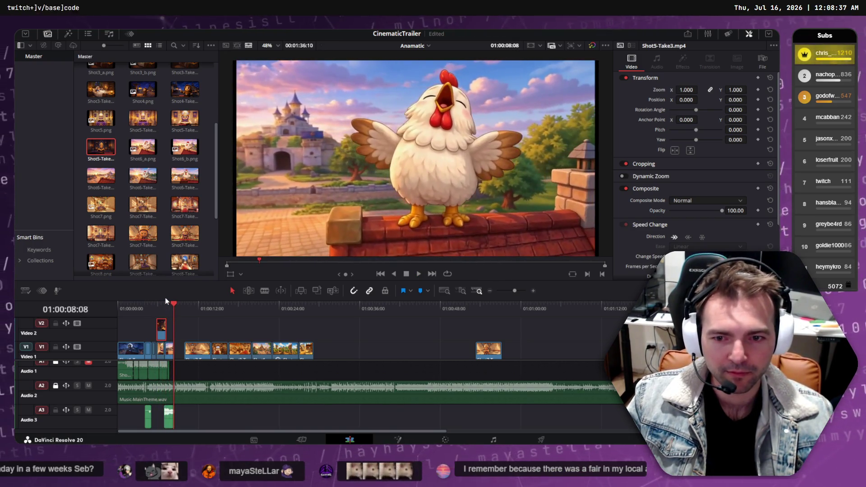
click(165, 304)
scroll(170, 323, up, 5)
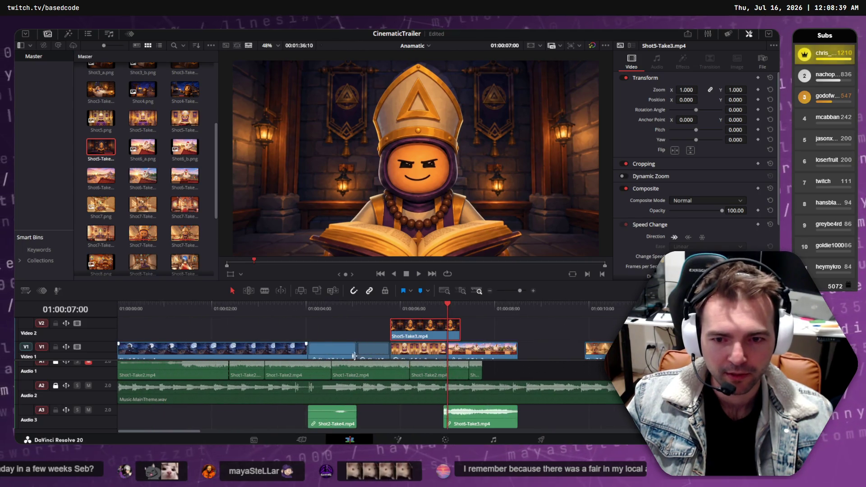
drag(461, 330, 446, 330)
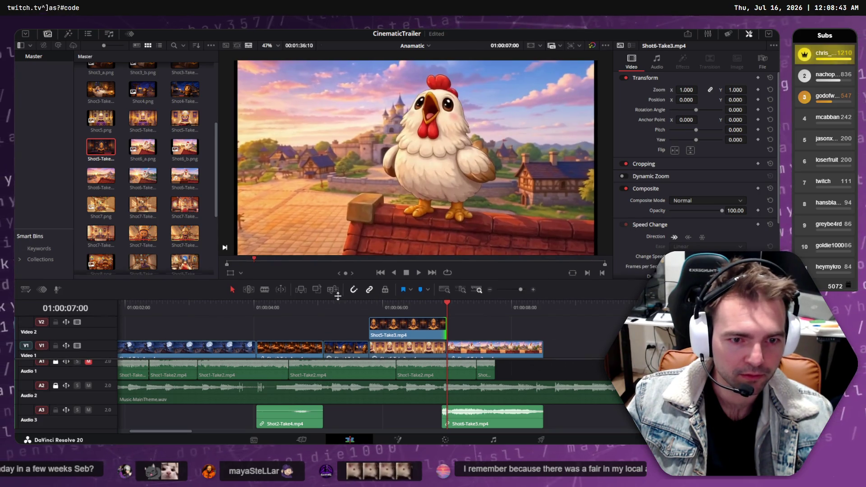
Play the trailer from the start and review the bishop shot up to the chicken shot
key(Home)
key(space)
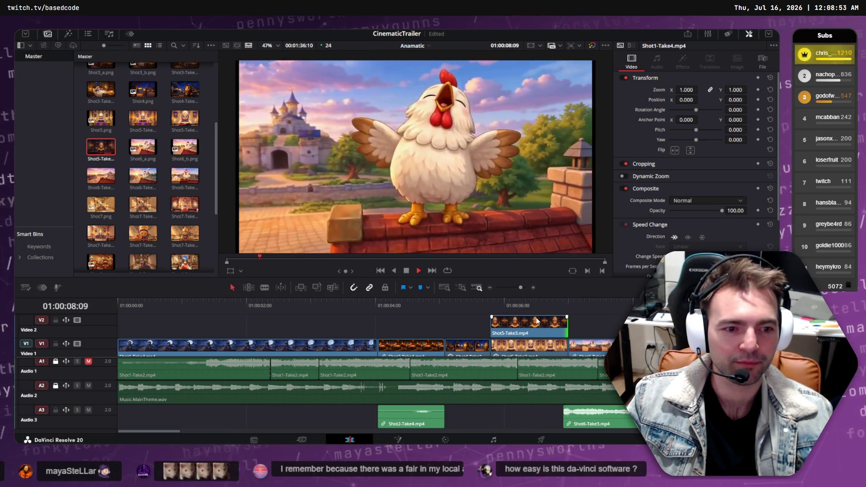
drag(534, 304, 516, 307)
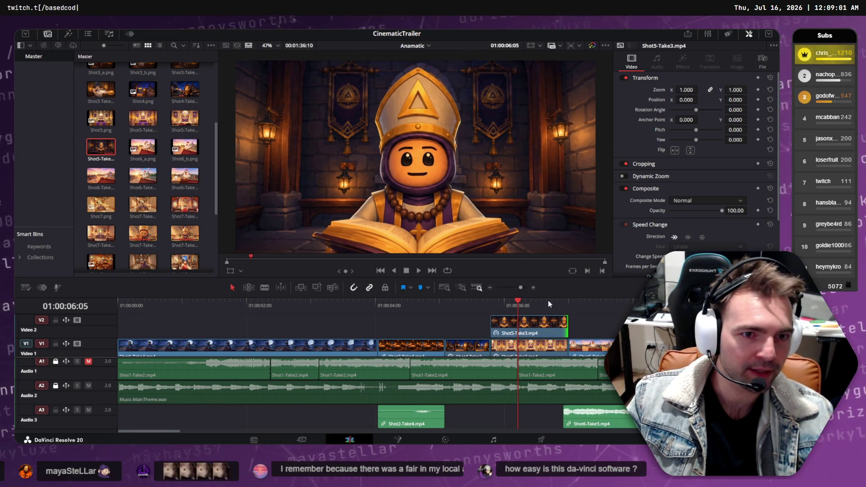
click(491, 305)
key(space)
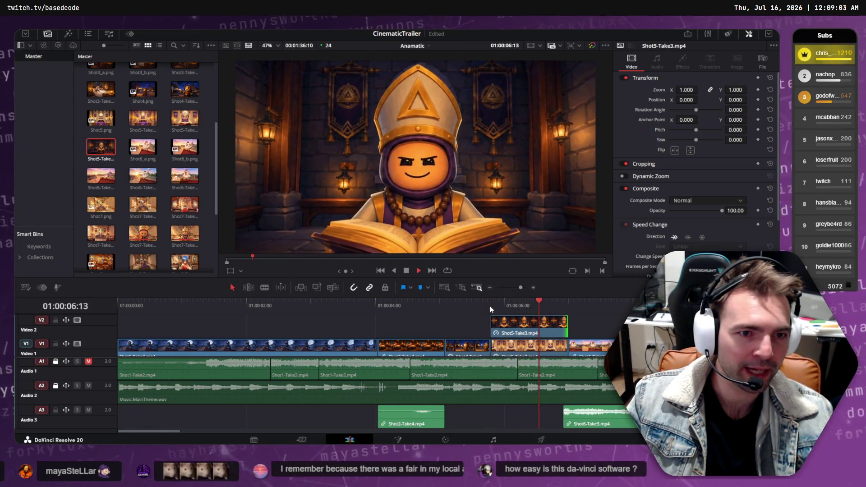
key(space)
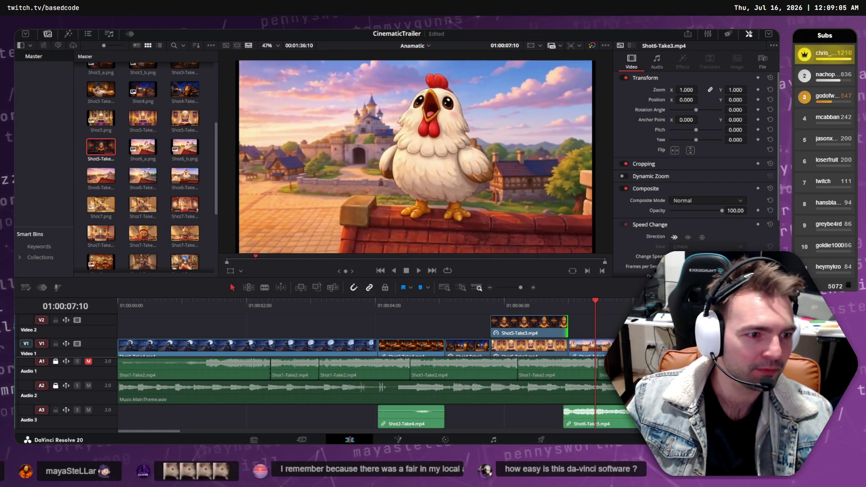
click(535, 300)
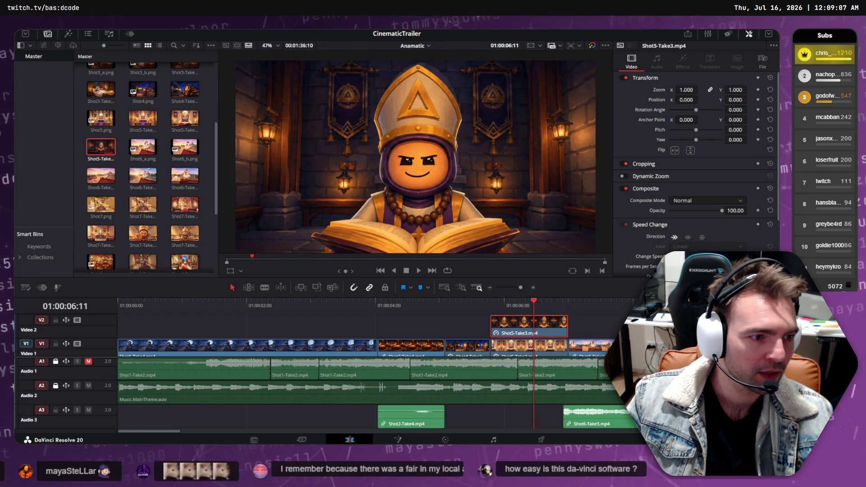
click(490, 300)
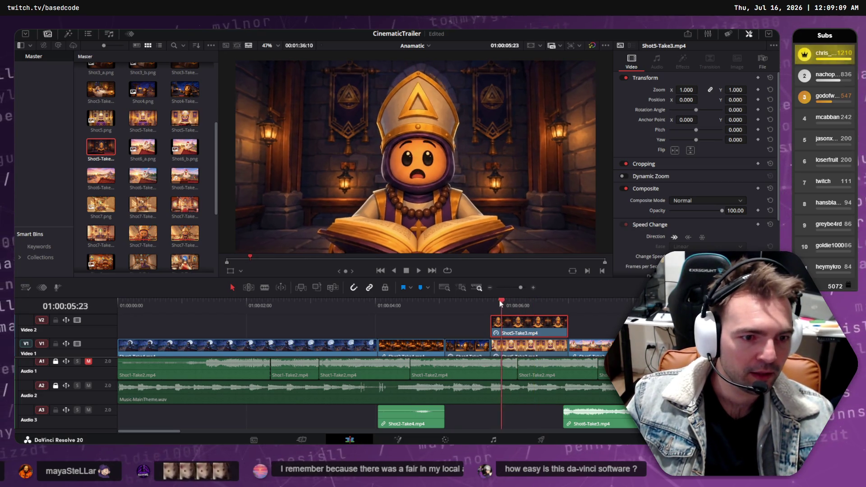
key(space)
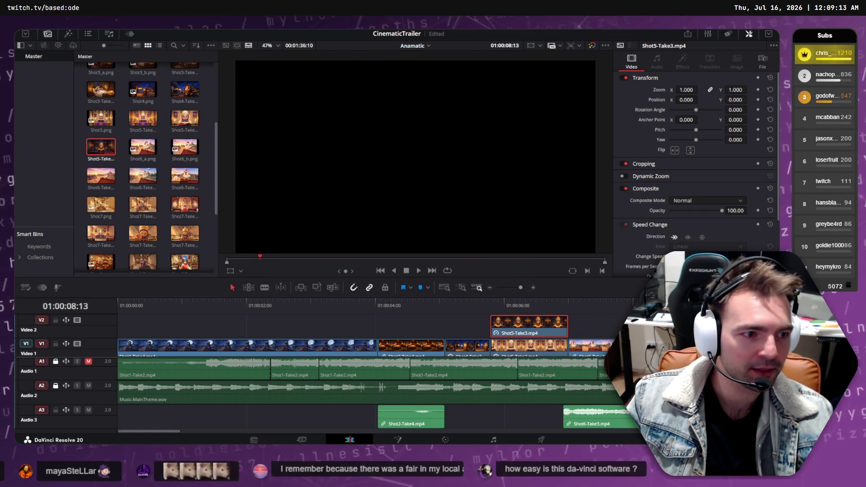
Shorten Shot5-Take3's end, extend its start, preview, and drop it onto Video 1
drag(567, 325, 489, 325)
click(491, 304)
key(space)
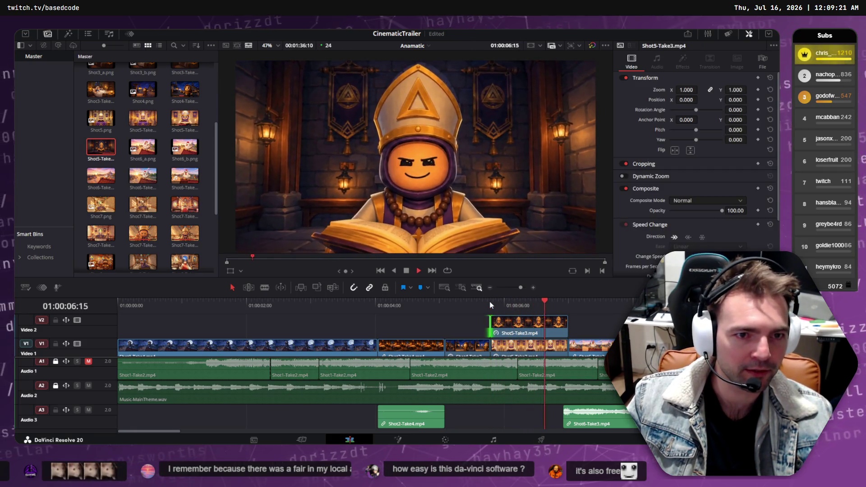
key(space)
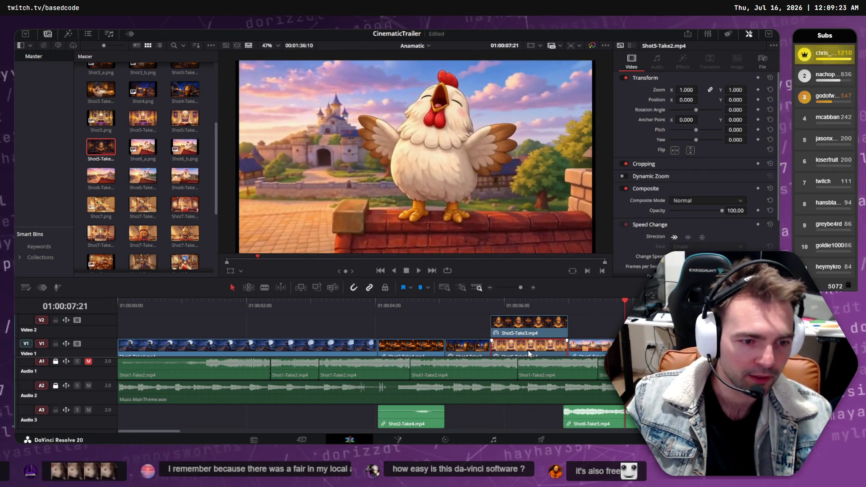
drag(532, 333, 530, 342)
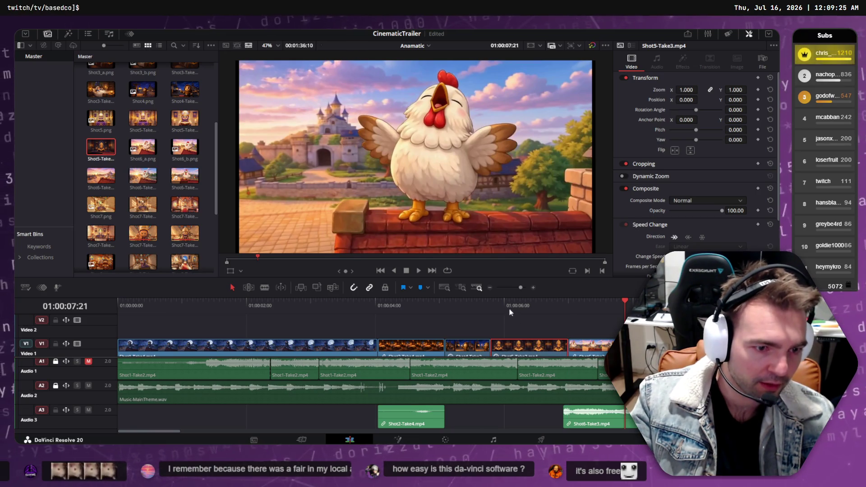
Play back the edited sequence, rewatching the bedroom and bishop shots
click(409, 305)
click(291, 307)
key(space)
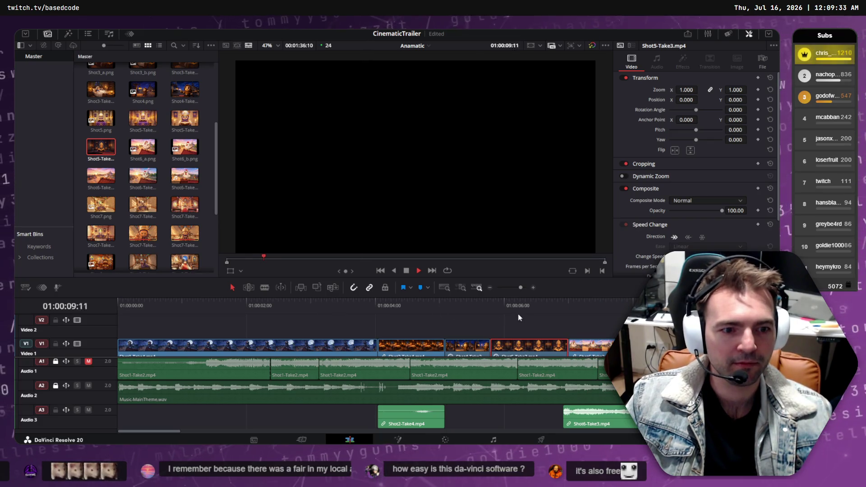
drag(497, 307, 490, 312)
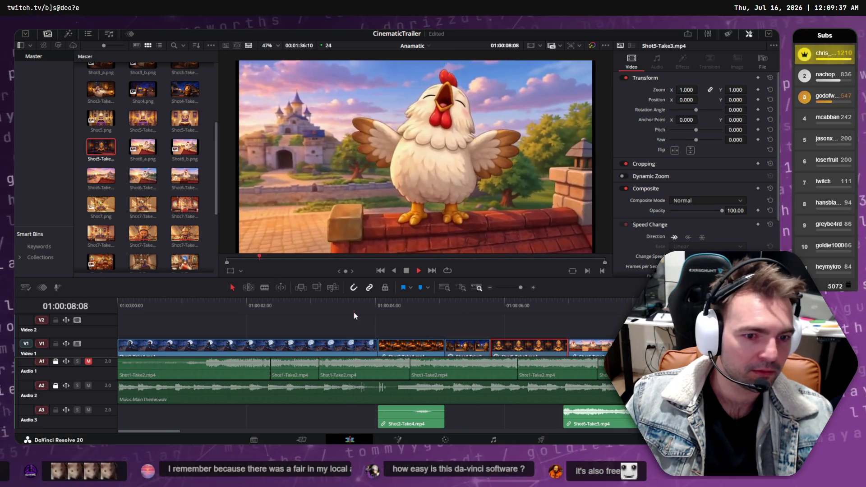
click(354, 313)
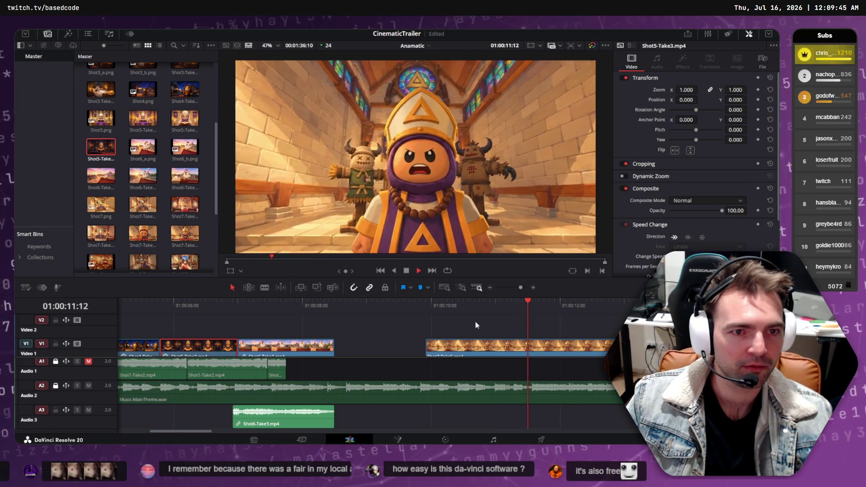
scroll(428, 329, down, 3)
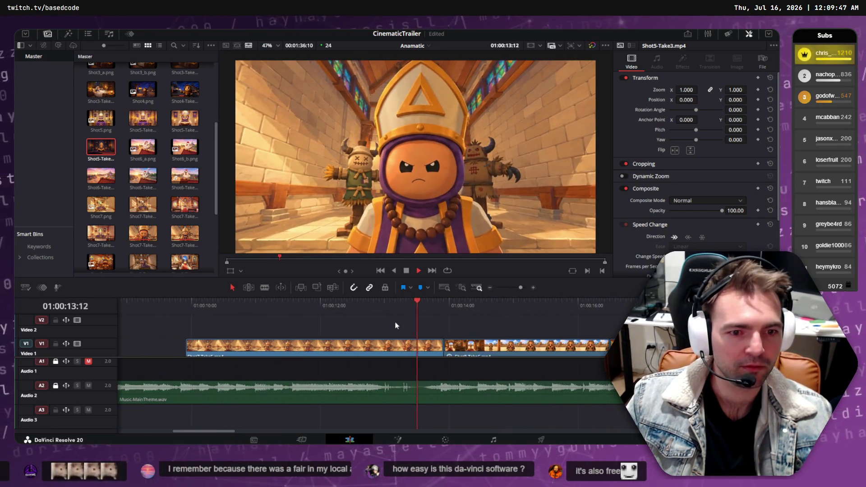
scroll(352, 327, down, 4)
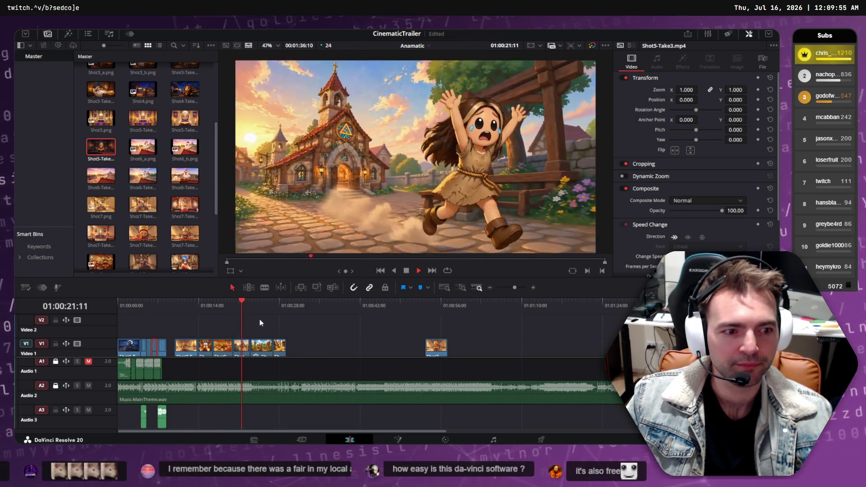
drag(232, 308, 115, 308)
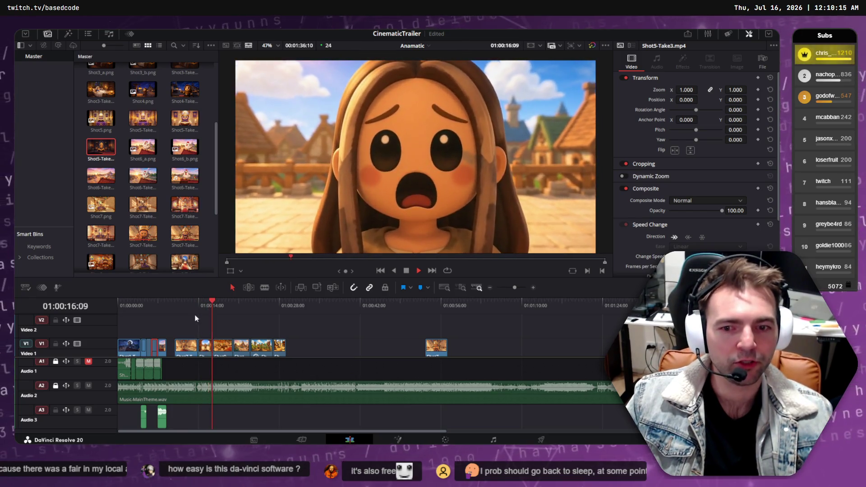
click(186, 302)
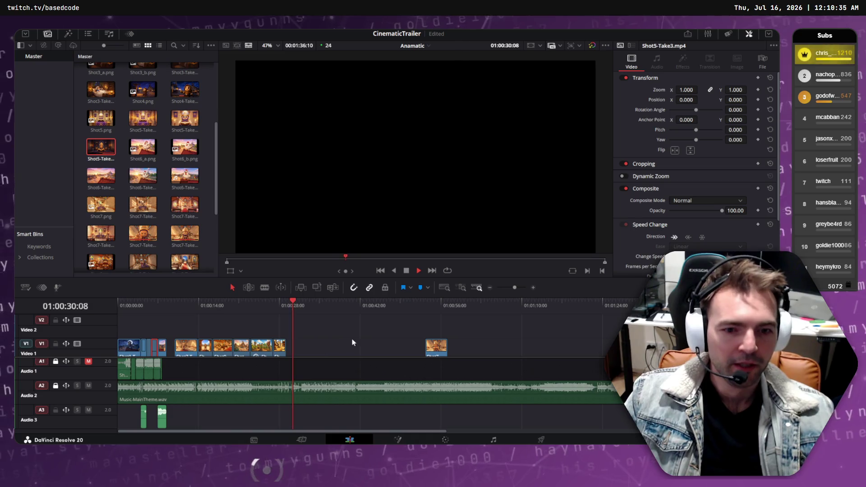
Play from the priest shot to the doorway shot and park the playhead at 01:00:11:00
click(429, 303)
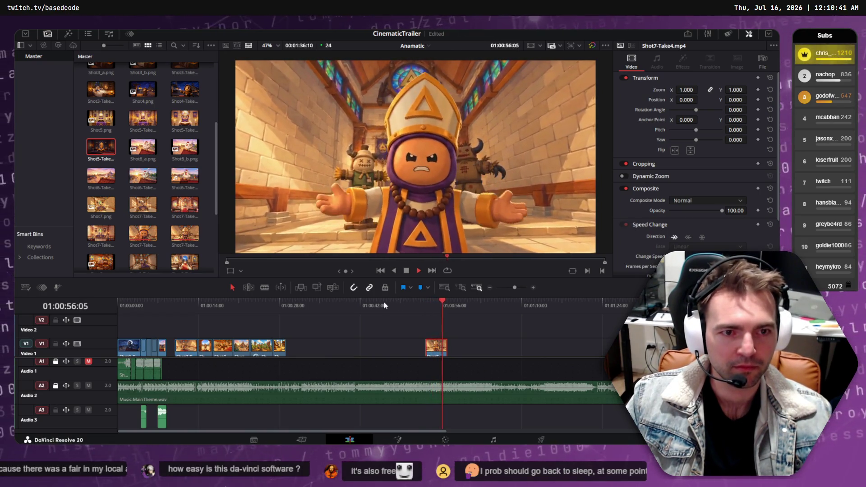
key(space)
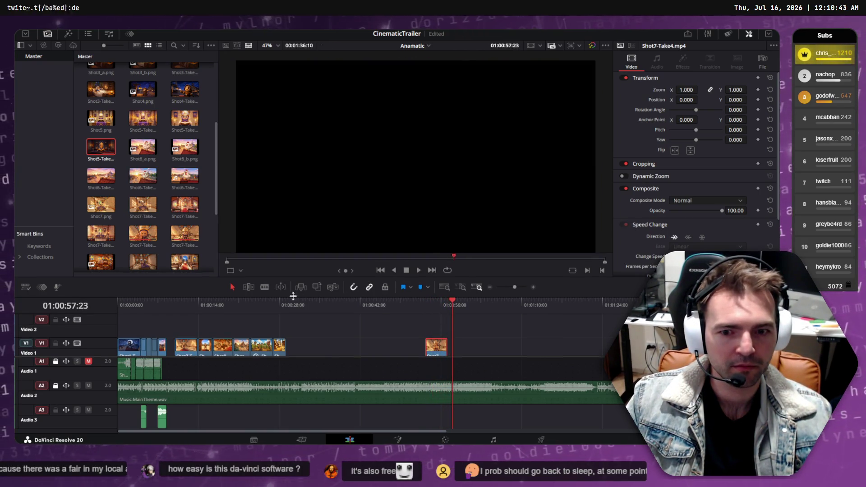
drag(126, 306, 150, 308)
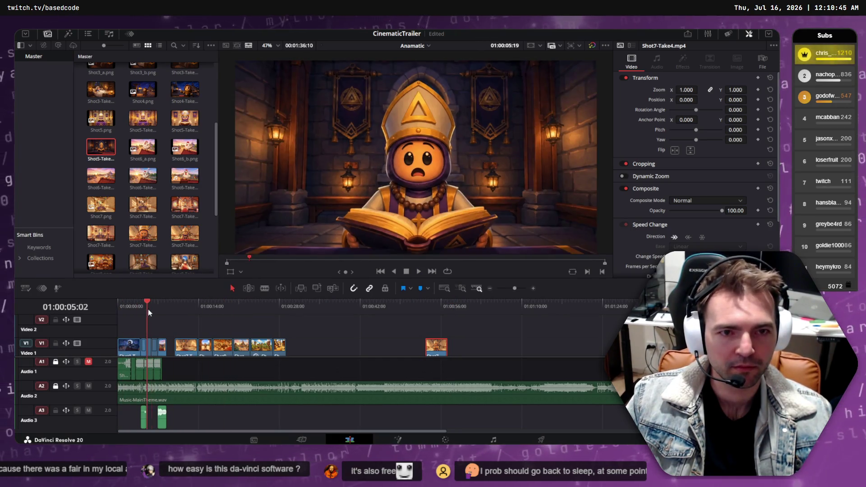
key(space)
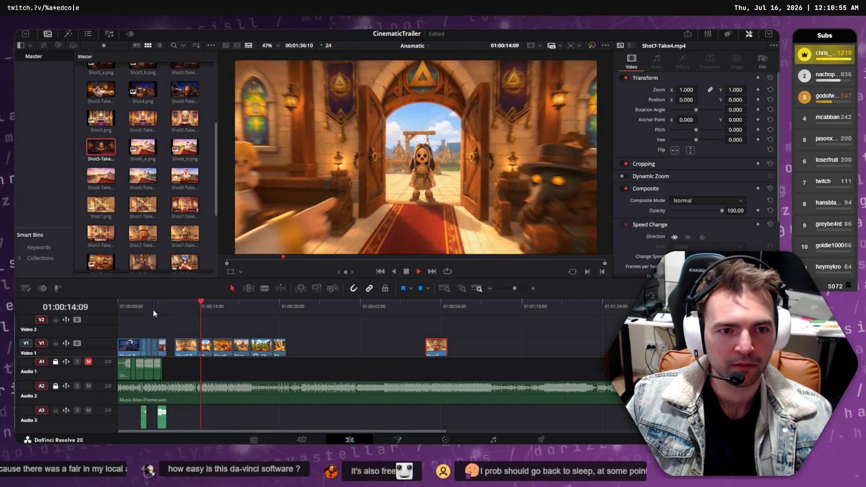
key(space)
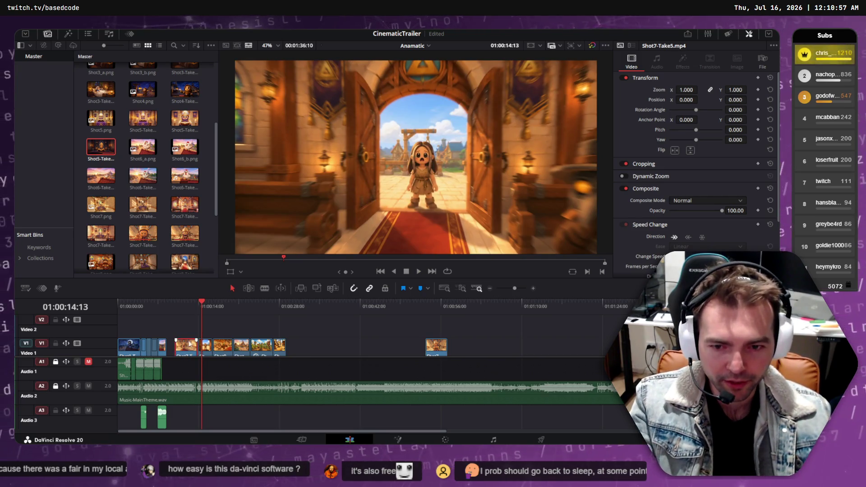
click(181, 306)
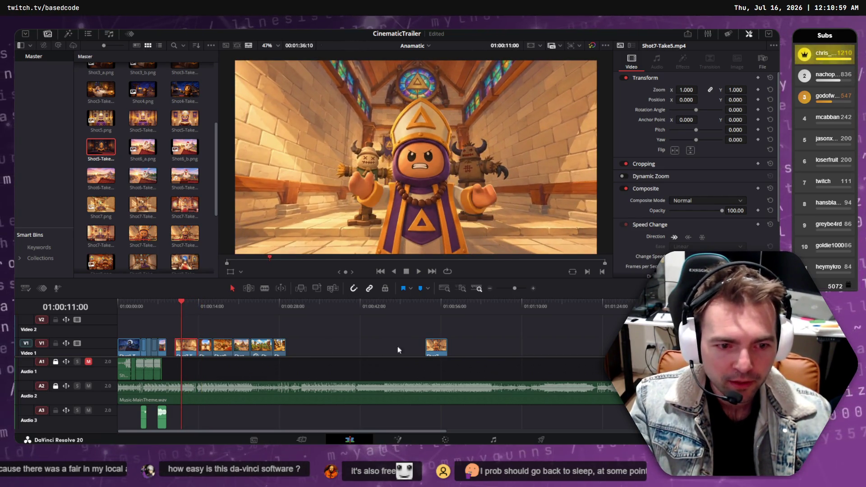
Shift the Shot7 clip earlier on Video 1 via Video 2 and preview the new arrangement
mouse_move(438, 347)
mouse_down()
mouse_move(262, 323)
mouse_move(185, 324)
mouse_move(417, 348)
mouse_up()
drag(188, 328, 189, 344)
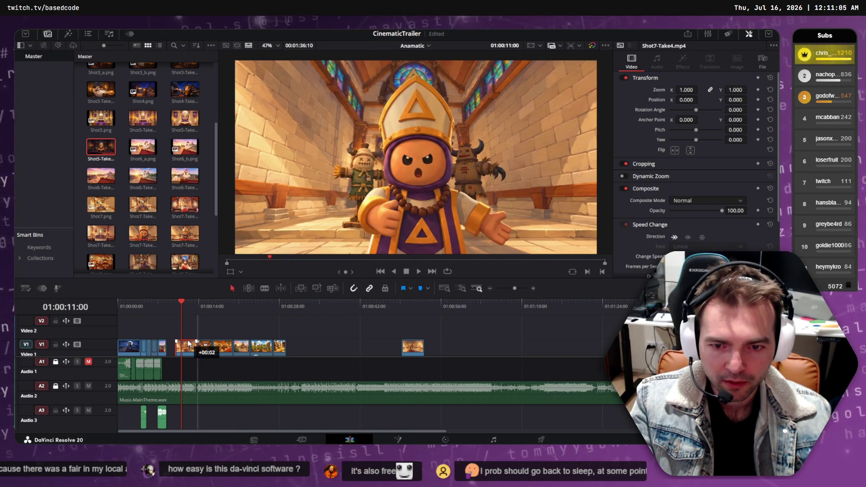
key(space)
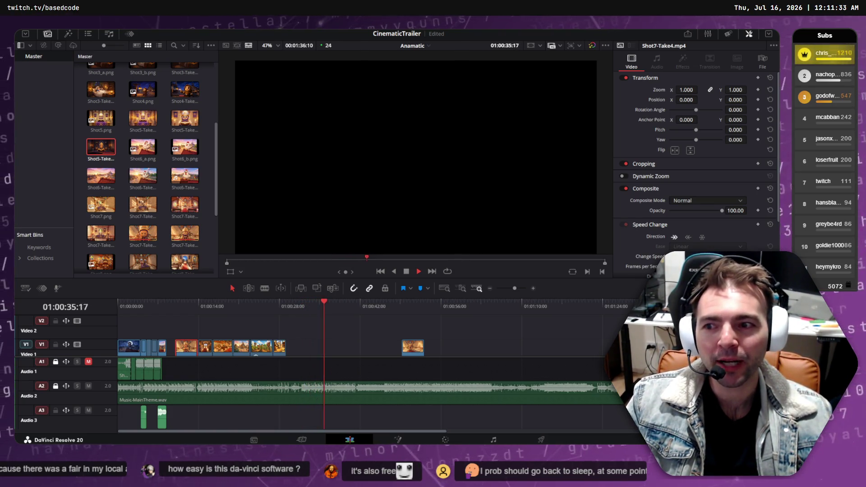
drag(334, 306, 111, 305)
Play the trailer through from the start, then switch to the Runway generation page
key(space)
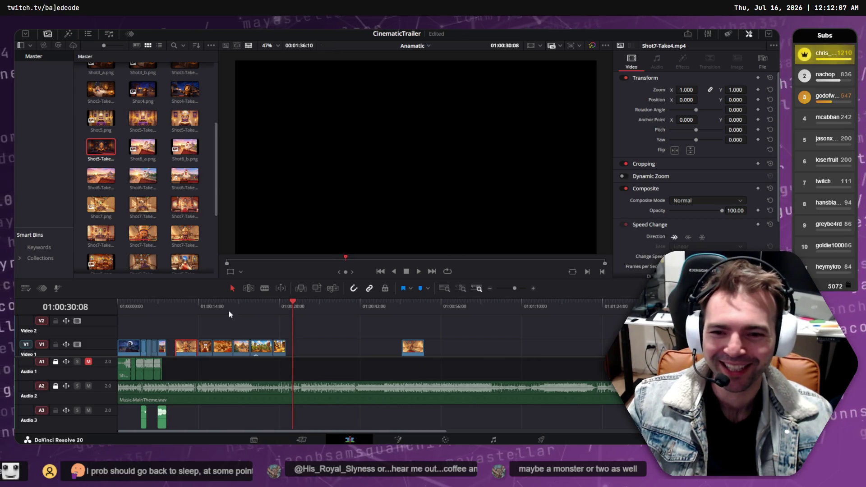
drag(229, 311, 102, 310)
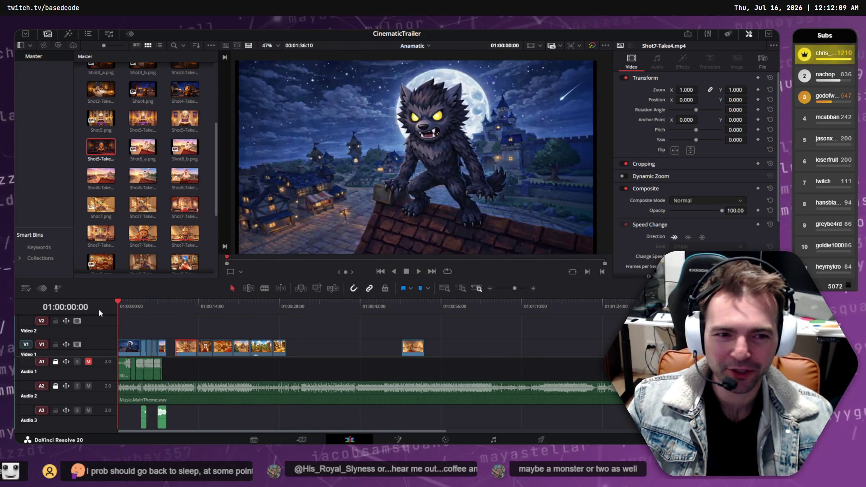
key(space)
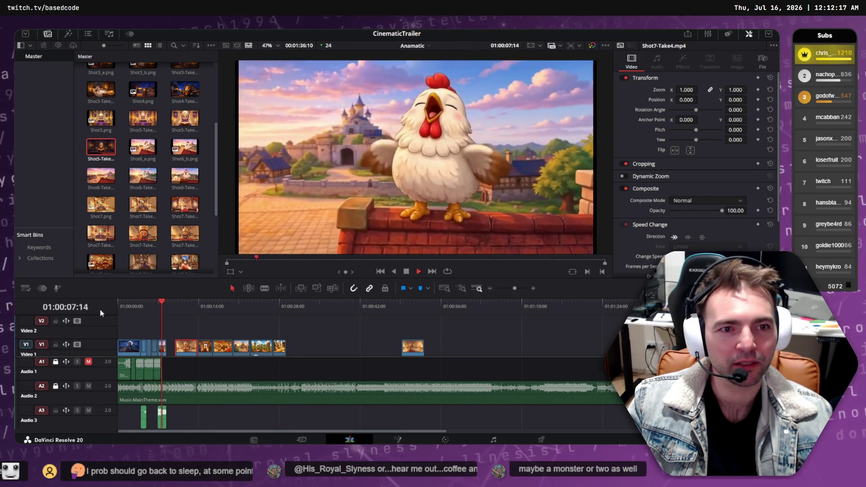
key(space)
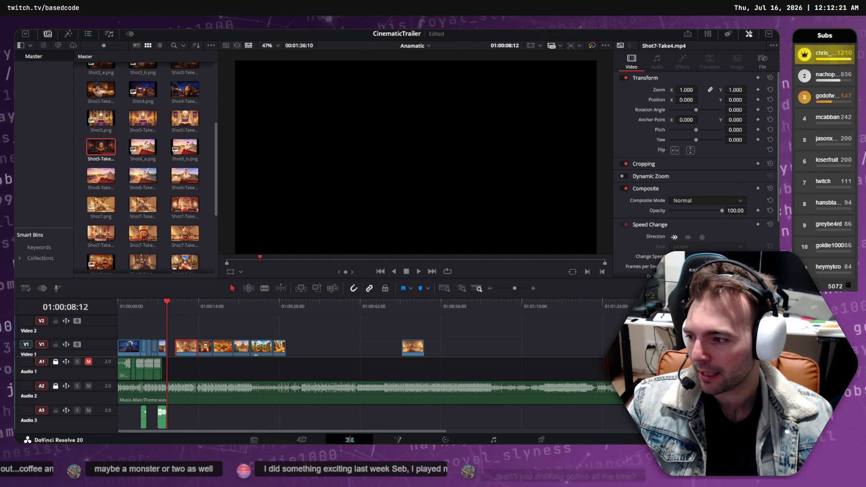
key(alt+Tab)
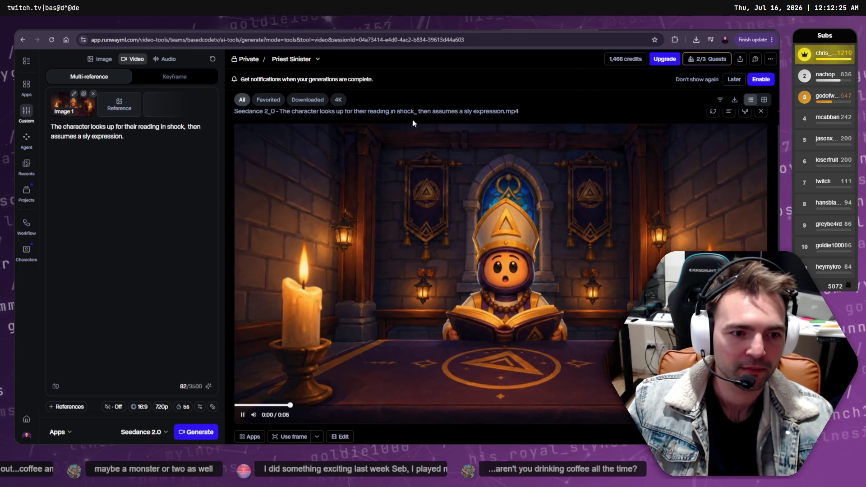
Append 'Face features remain crisp.' after the last sentence of the priest shot prompt
click(152, 156)
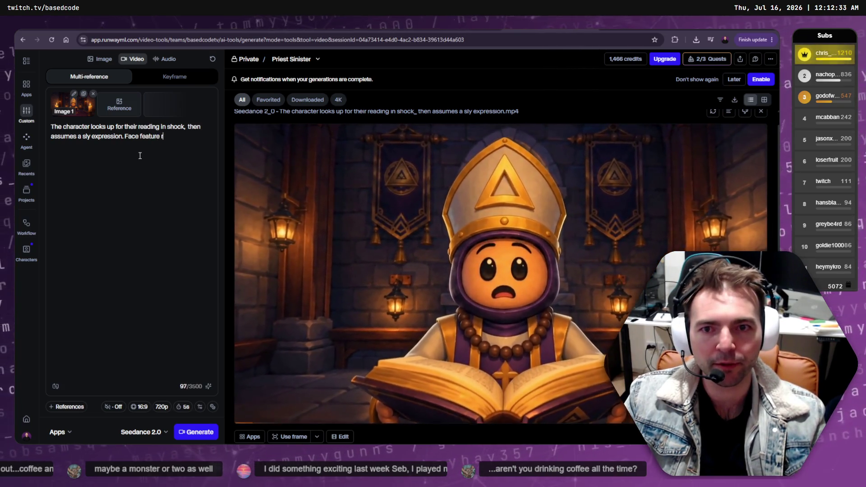
text(s )
text(m)
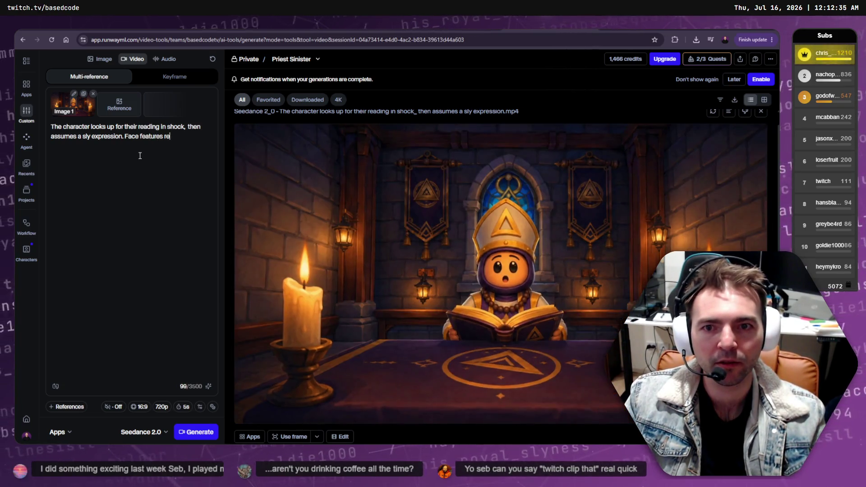
text(main crisp)
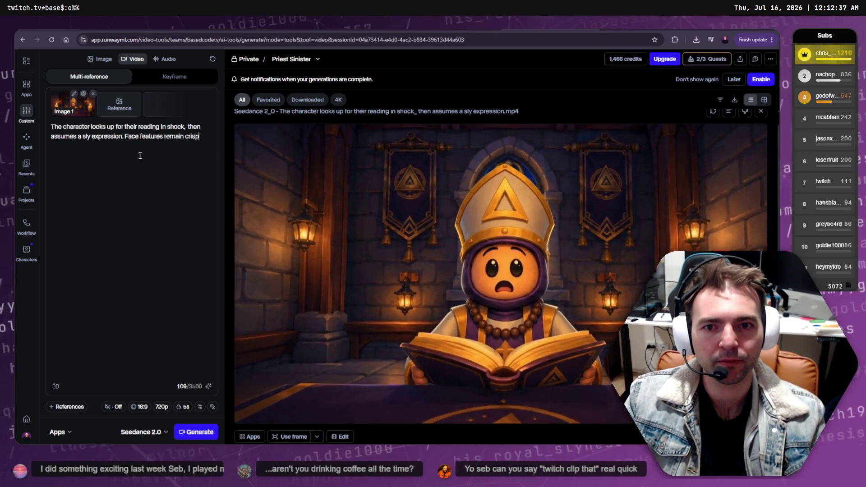
text(.)
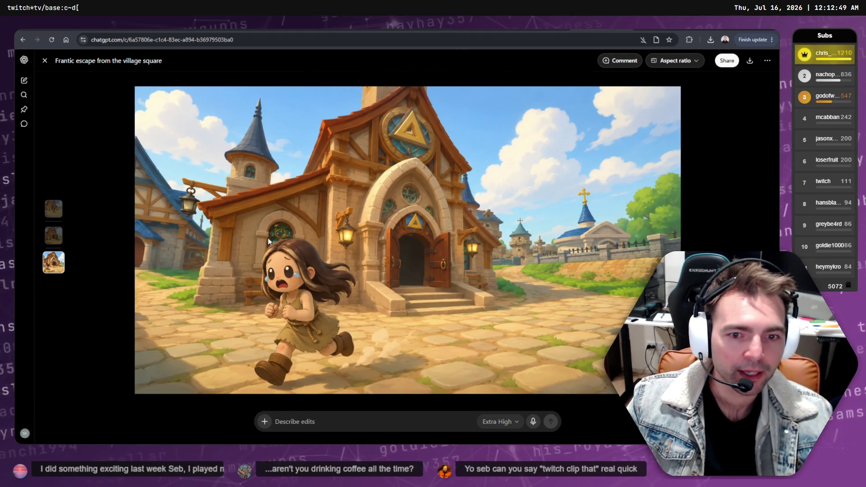
Compare the sunny plaza, whimsical square and frantic escape images, then close the viewer
click(57, 236)
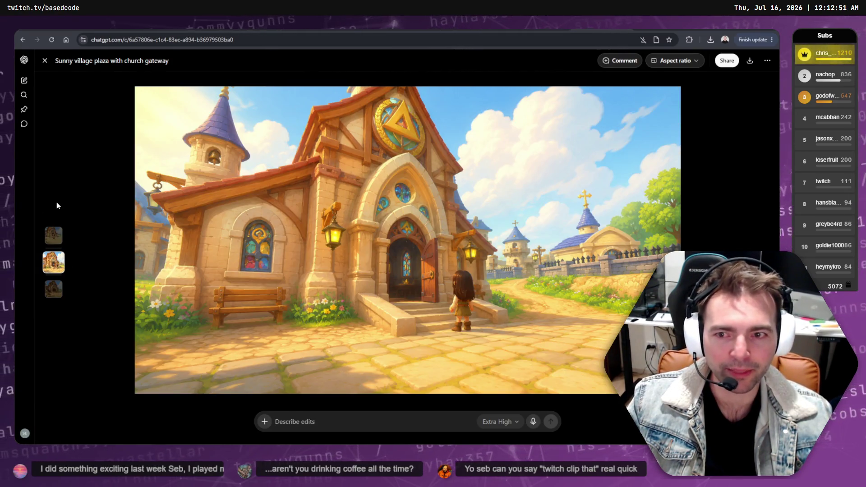
click(57, 237)
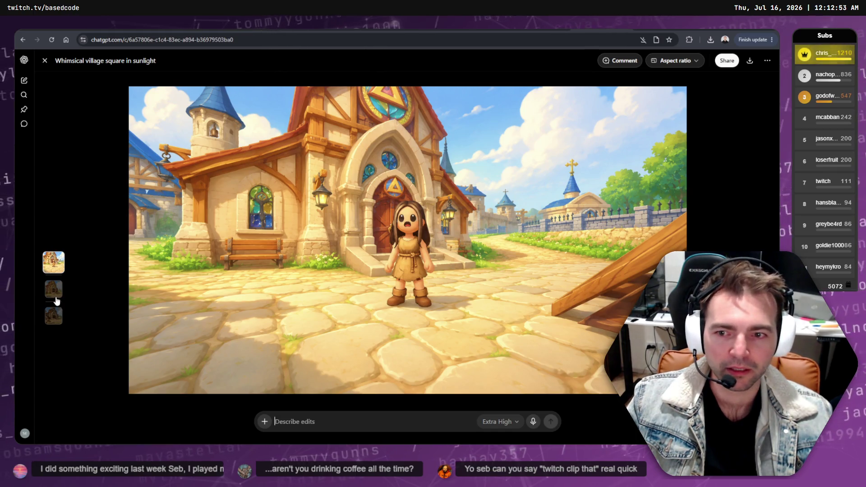
click(56, 297)
click(54, 289)
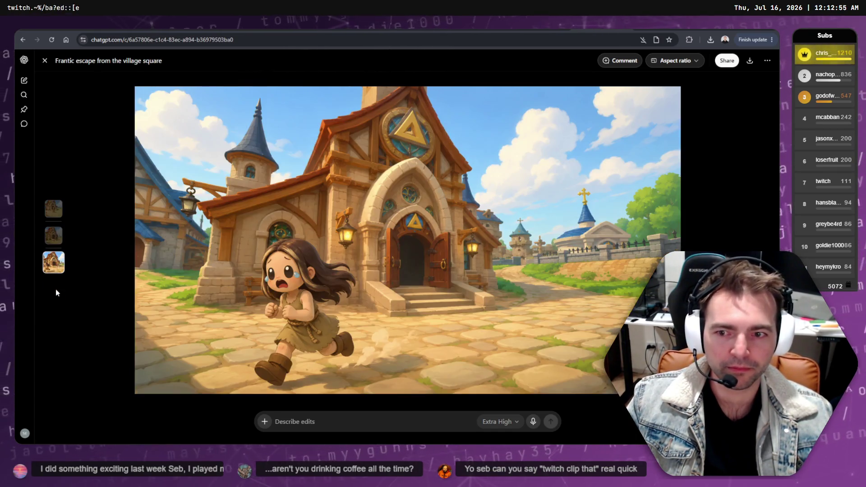
click(58, 237)
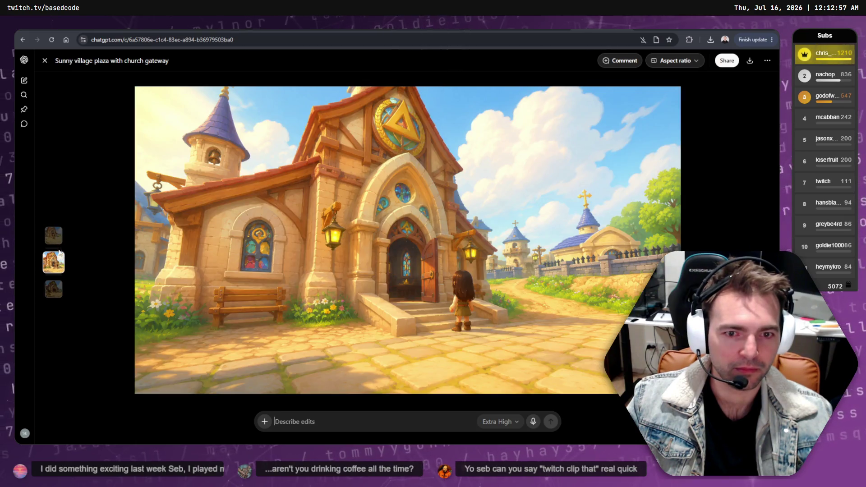
click(54, 286)
click(56, 216)
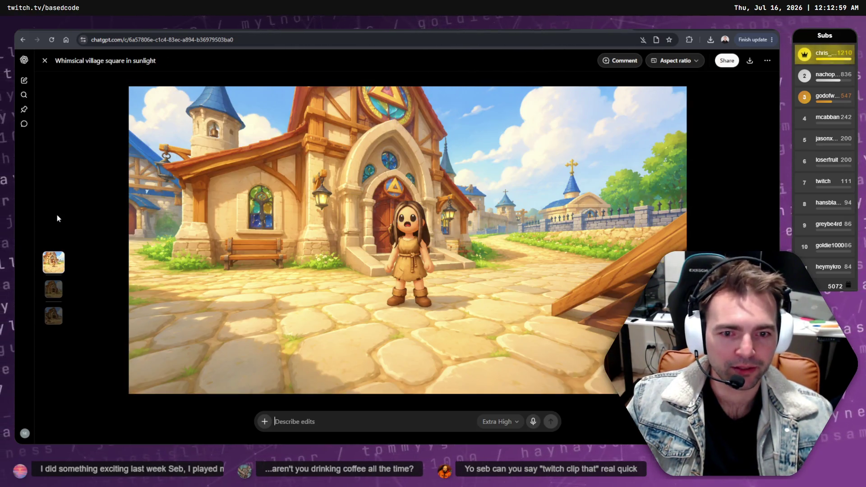
click(54, 311)
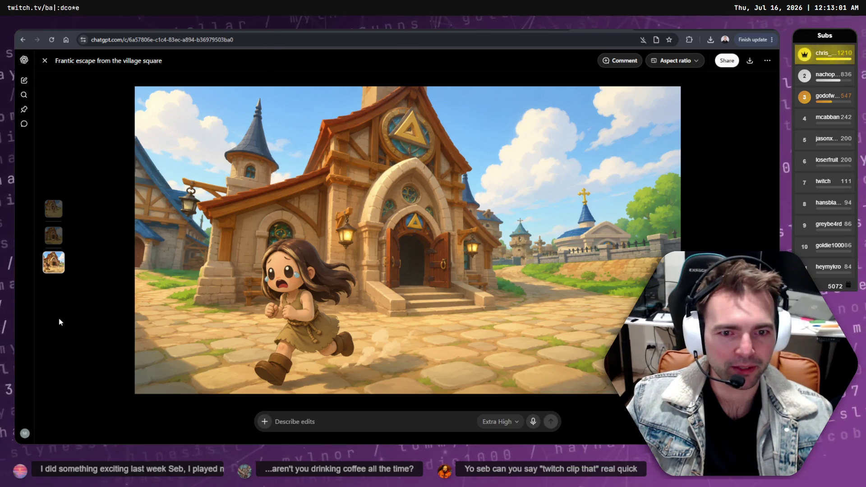
key(Escape)
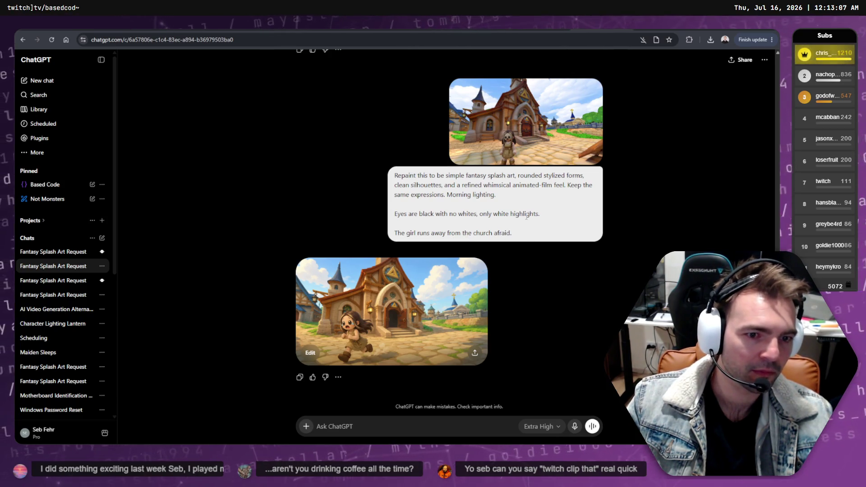
Open the fleeing-girl prompt for editing and select its last line, then cancel the edit
mouse_move(550, 233)
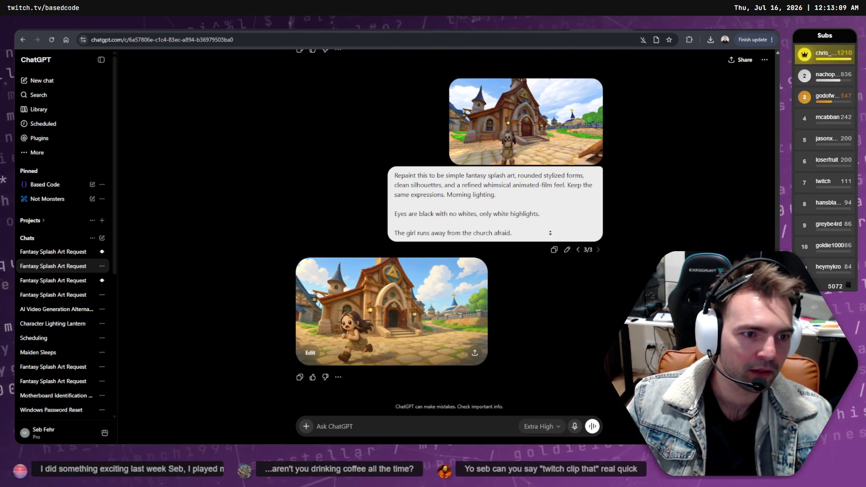
click(567, 249)
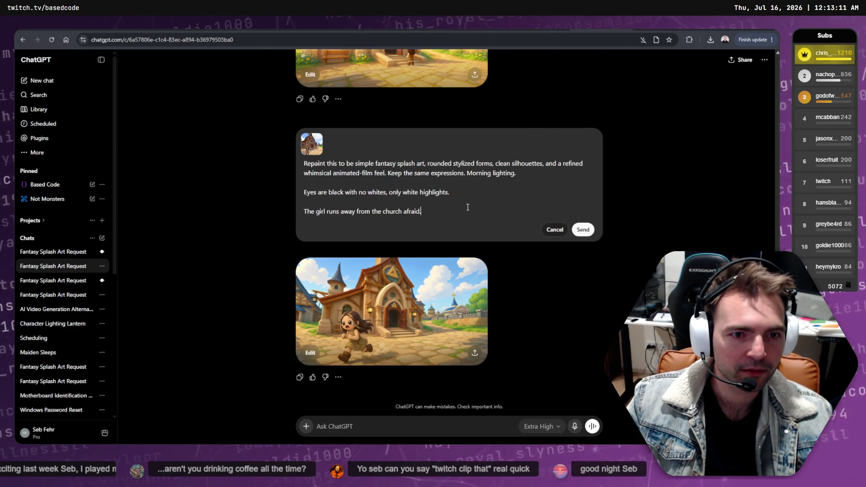
drag(422, 211, 302, 211)
key(Escape)
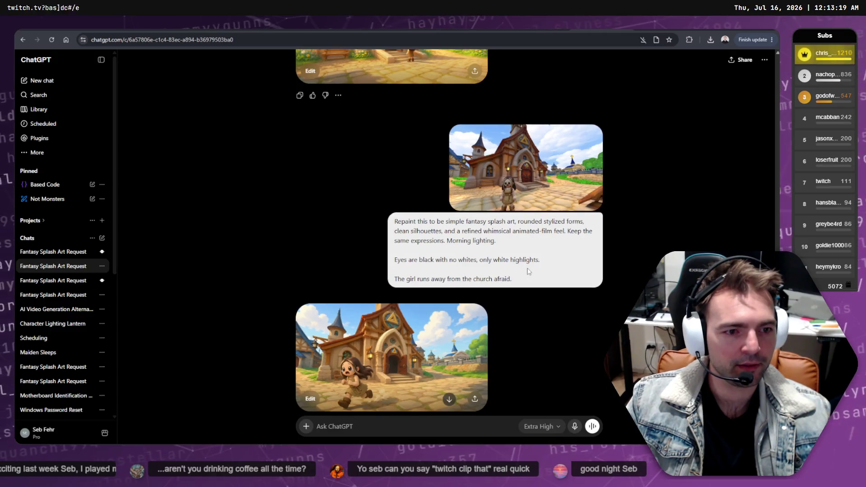
right_click(524, 276)
key(Escape)
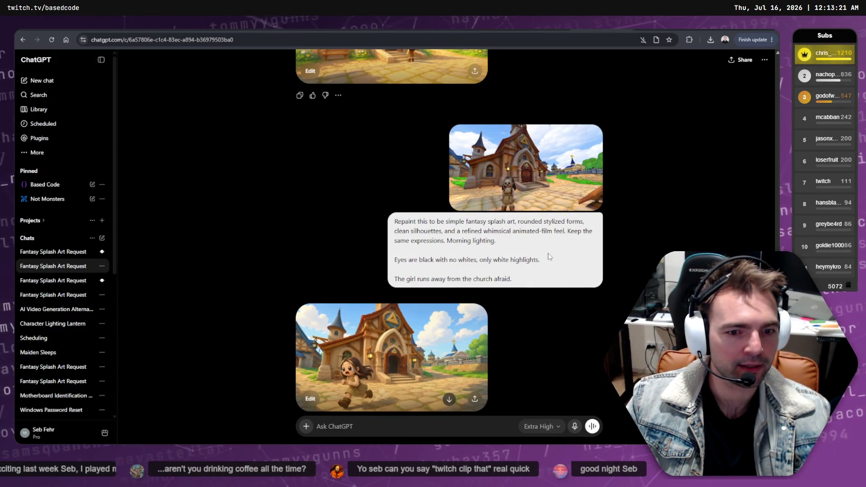
right_click(546, 264)
key(Escape)
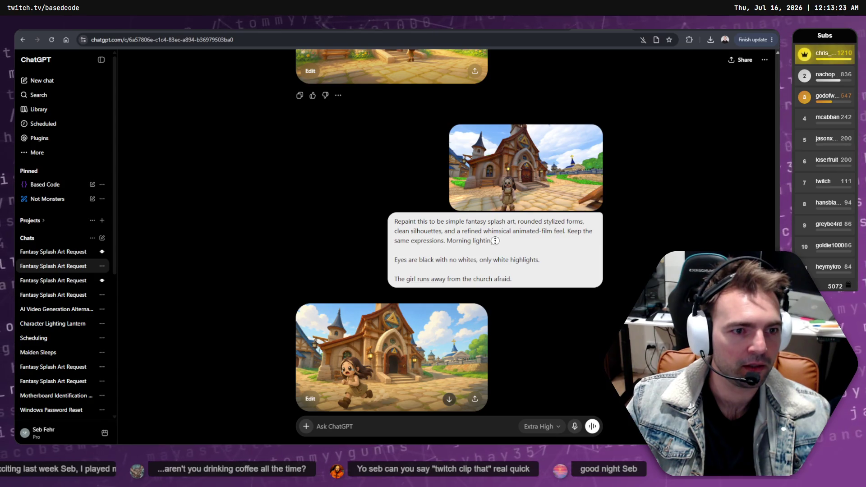
scroll(508, 207, up, 4)
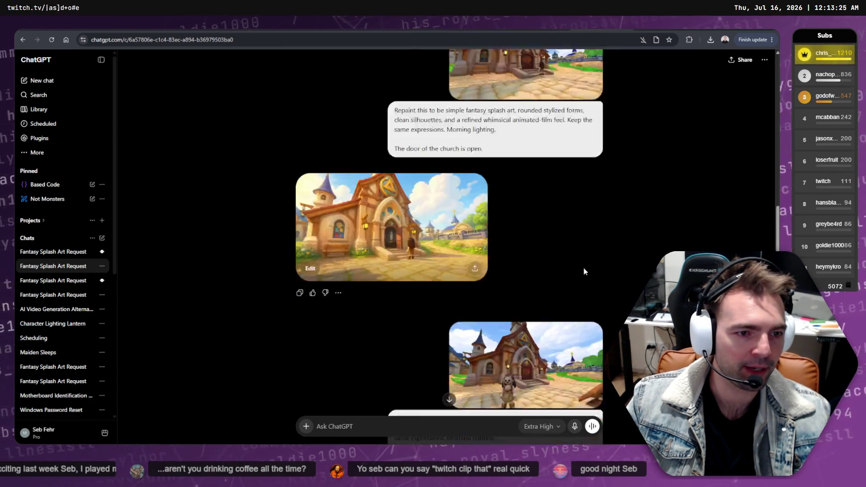
scroll(584, 271, down, 4)
scroll(569, 255, down, 1)
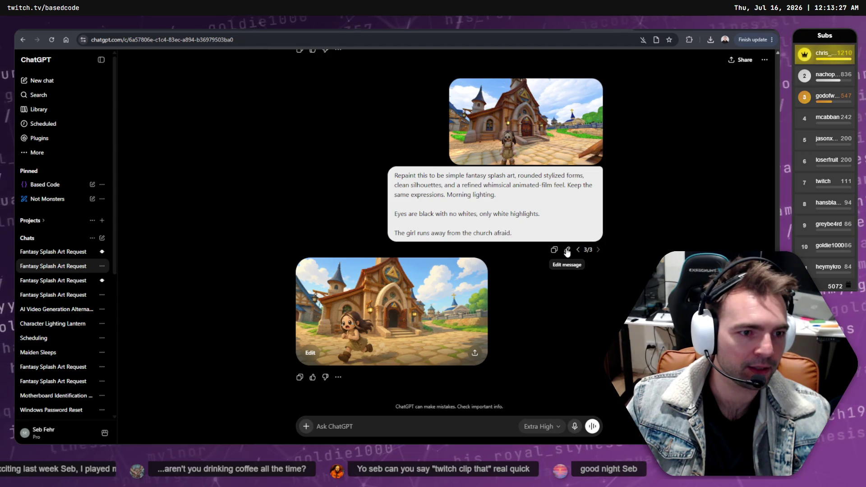
Append 'The style of the character remains 3D.' to the fleeing-girl prompt and resend it
click(567, 251)
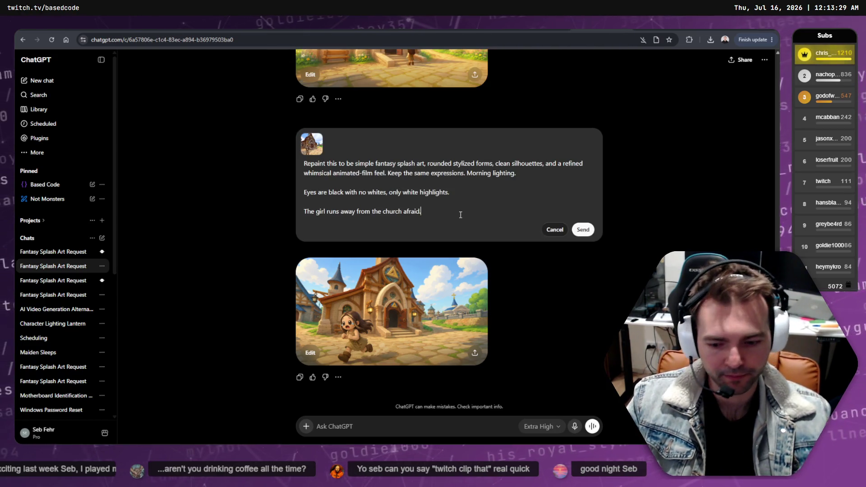
text(The style of the ch)
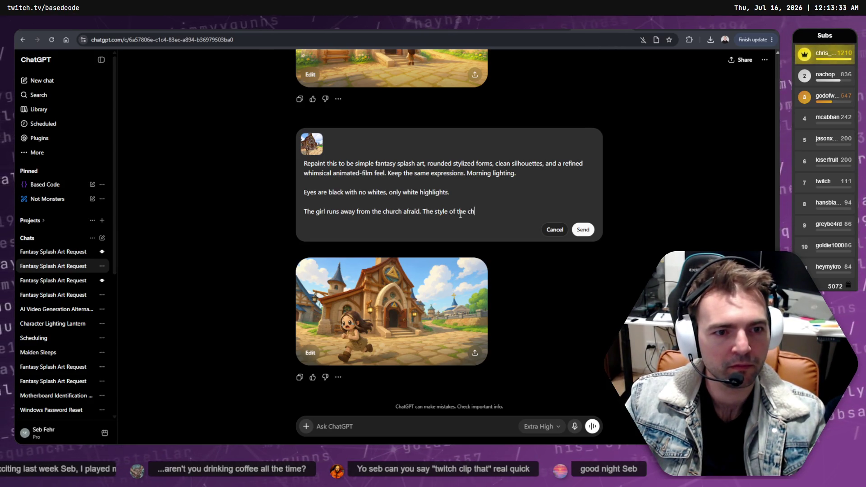
text(aracter remains 3D)
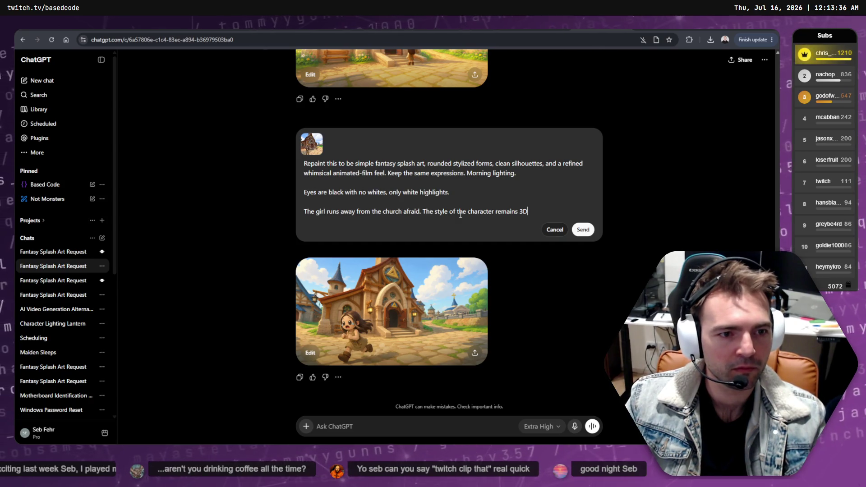
key(Return)
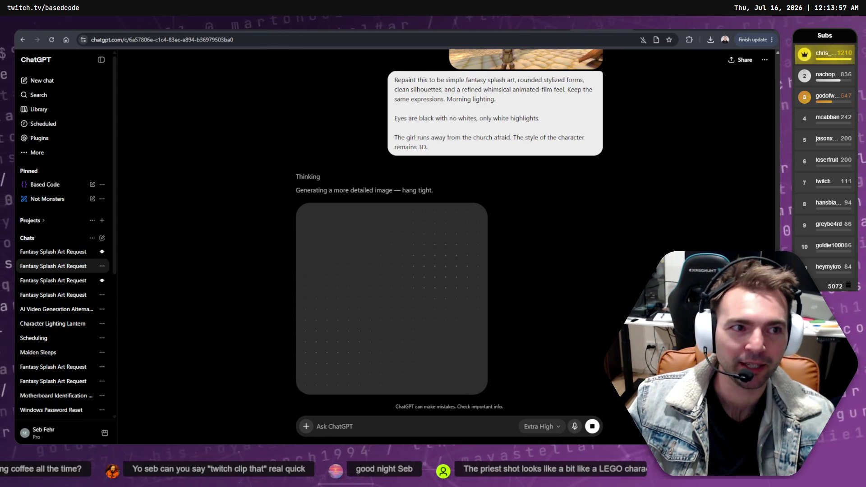
key(ctrl+Tab)
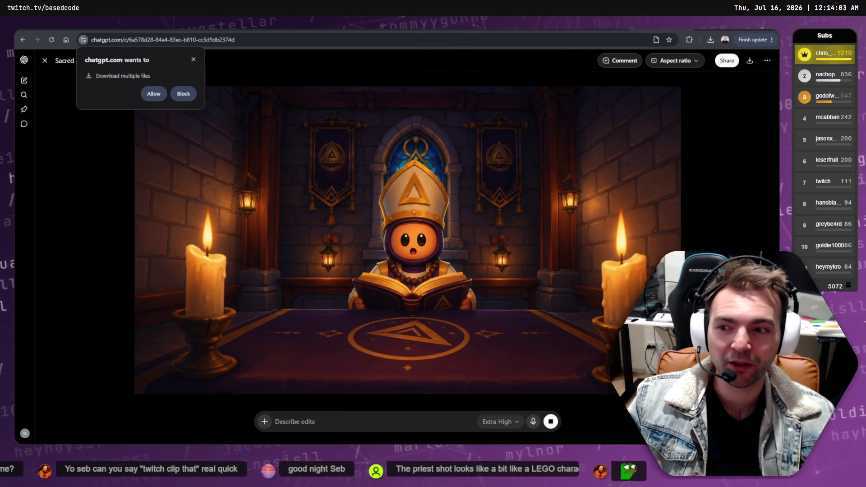
Browse the sidebar chats to open the Character Lighting Lantern conversation
key(ctrl+Tab)
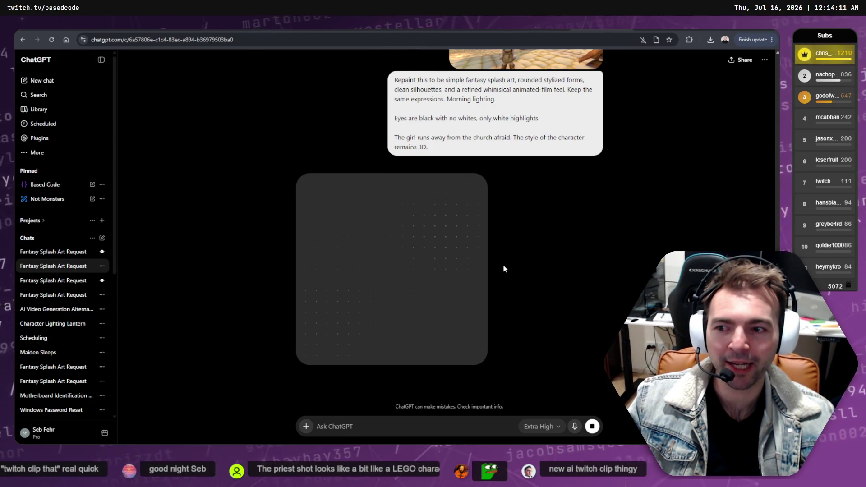
click(529, 31)
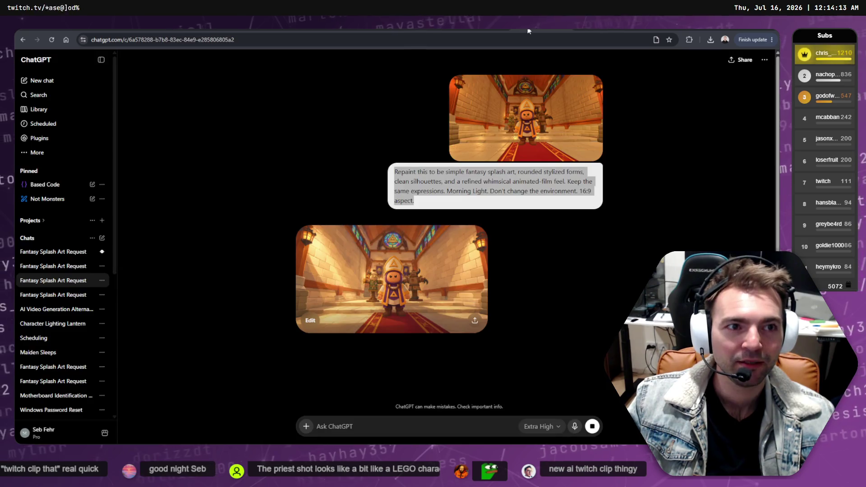
click(53, 295)
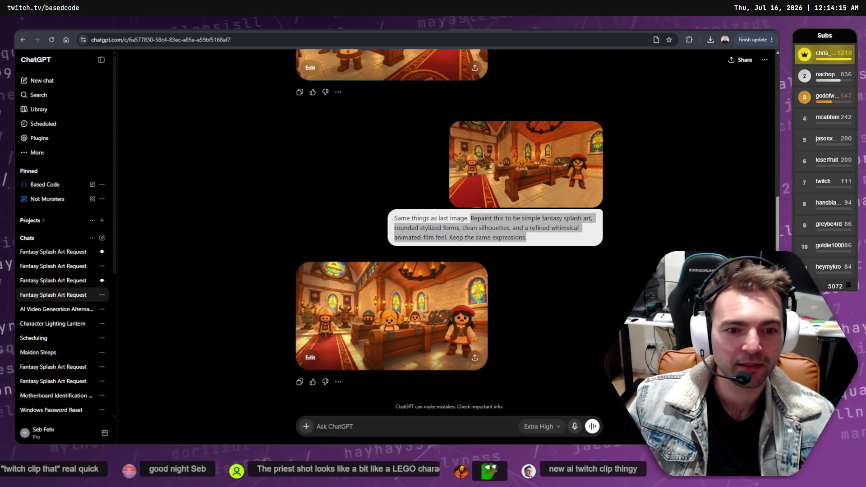
click(53, 324)
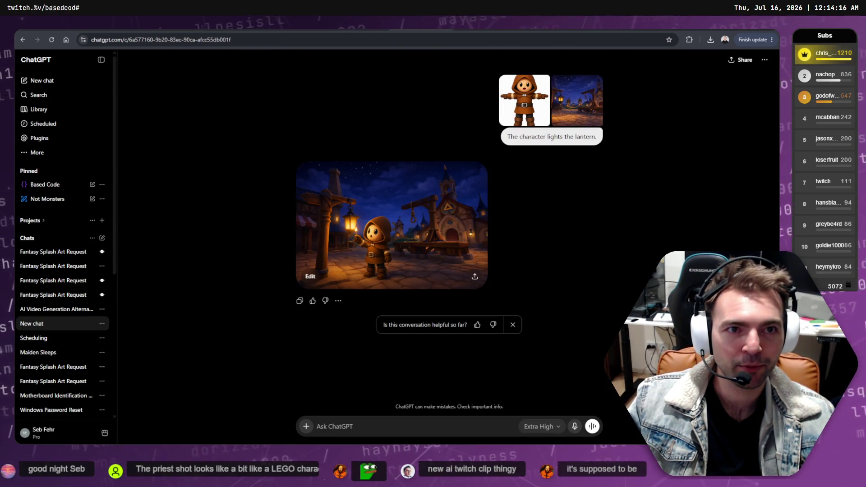
View the night-village lantern image fullscreen, then bring up its image options
click(411, 250)
key(Escape)
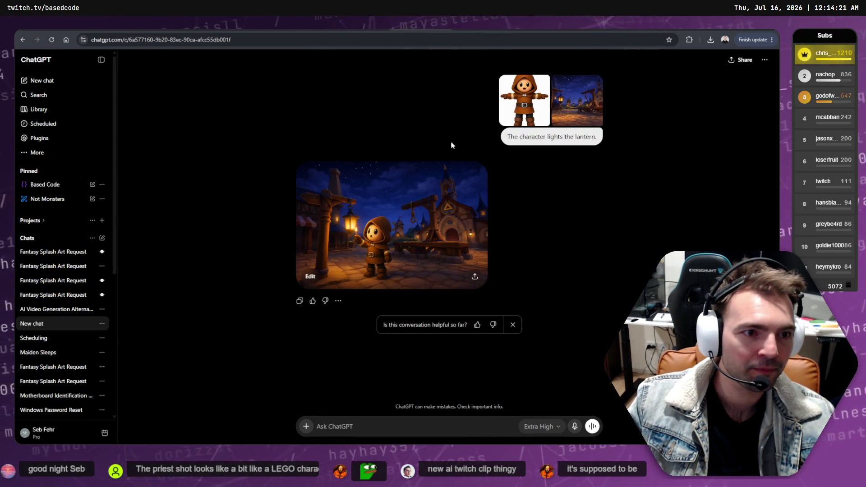
right_click(567, 126)
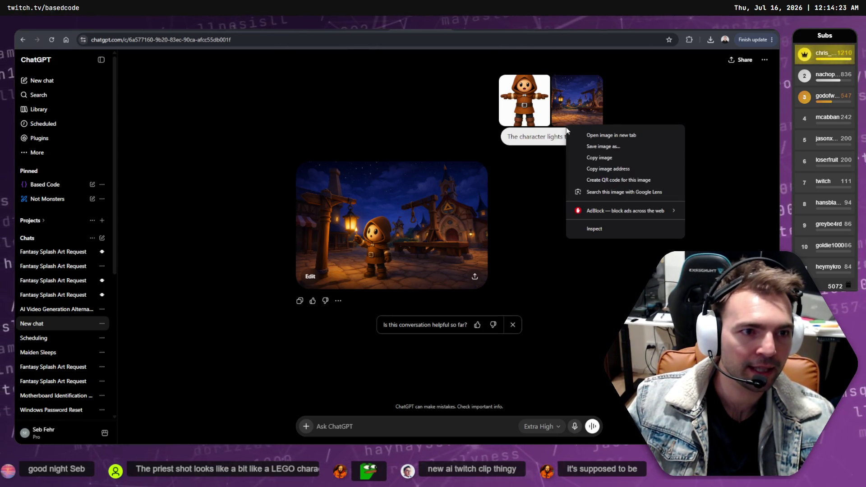
click(568, 136)
right_click(569, 136)
click(568, 136)
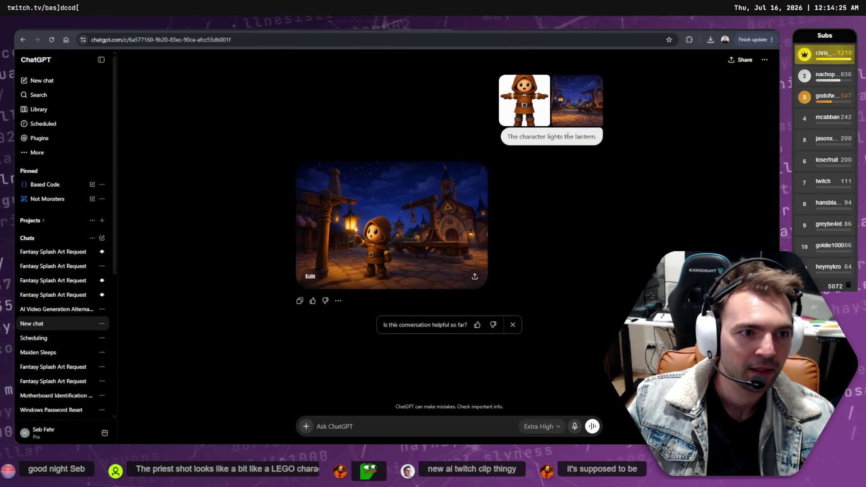
right_click(568, 135)
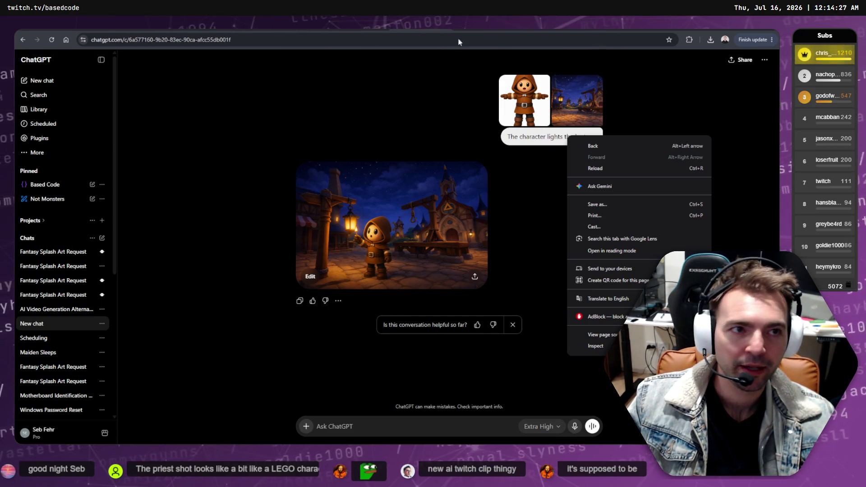
Open the lantern prompt for editing with the caret at its end
click(422, 82)
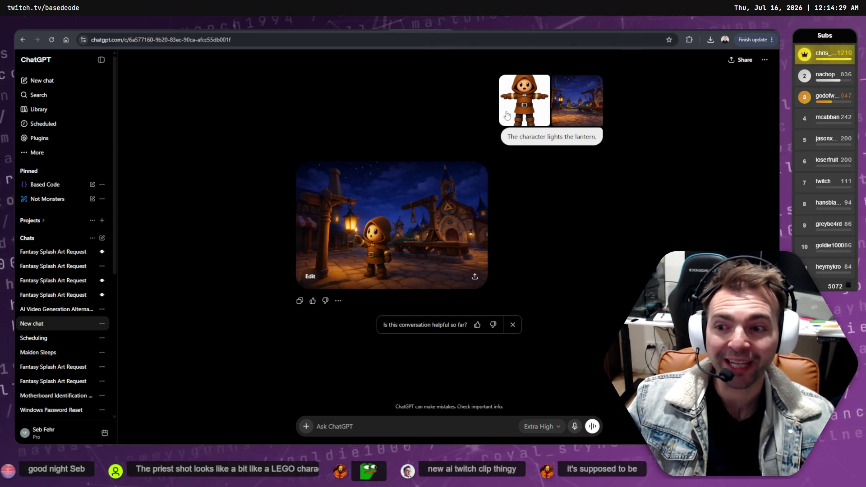
right_click(595, 138)
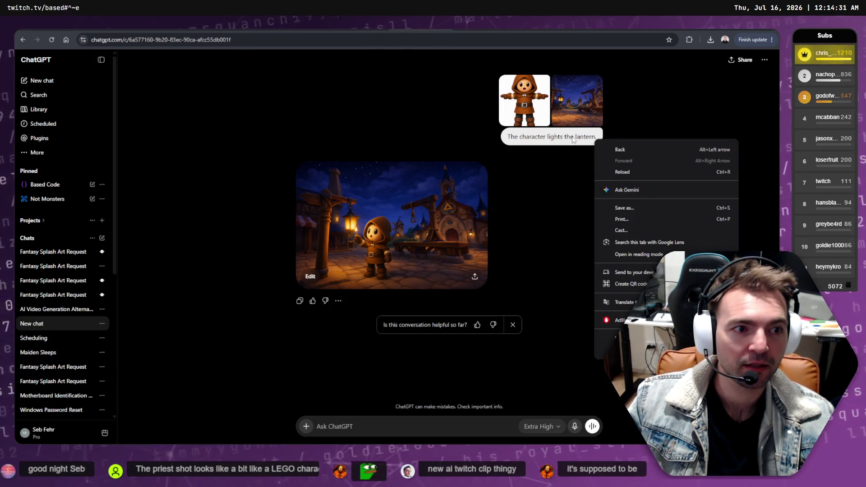
click(605, 136)
click(596, 154)
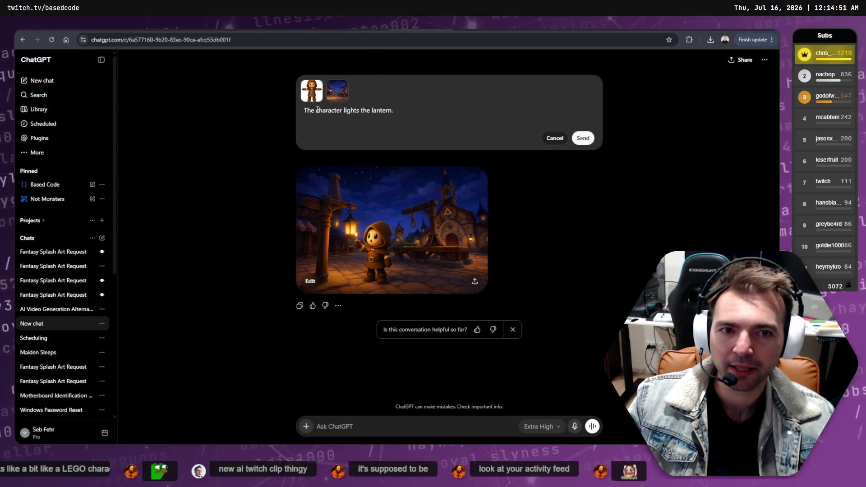
drag(318, 109, 445, 109)
click(445, 109)
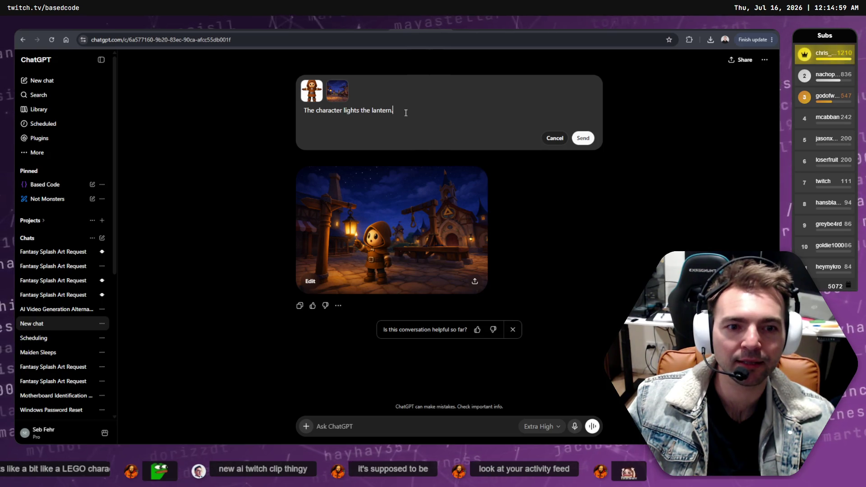
Add the new line 'The face features are 2D. Everything else is 3D.' and send it
key(Return)
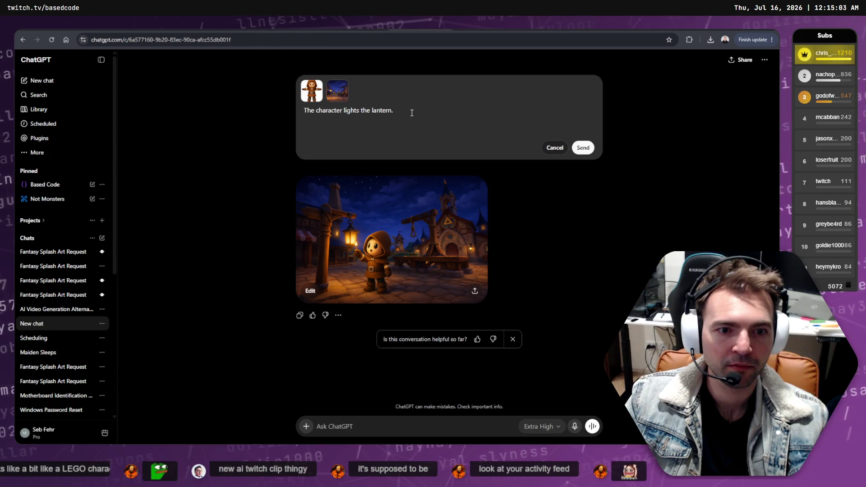
text(the face )
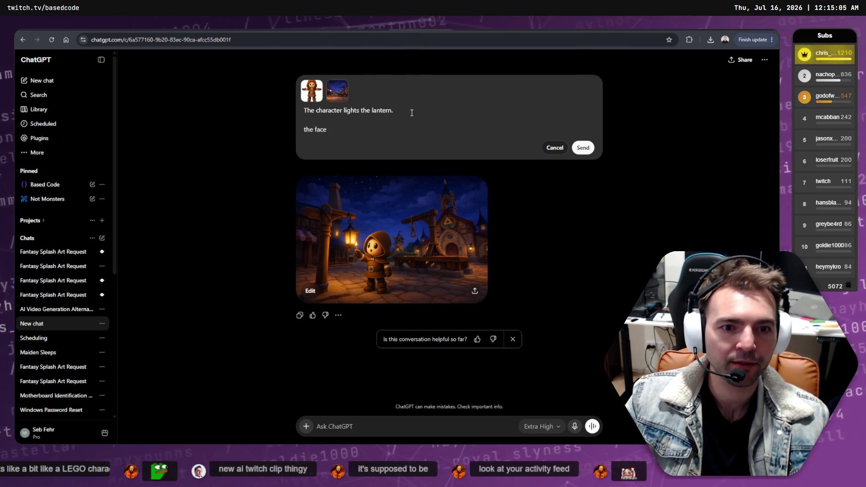
text(features)
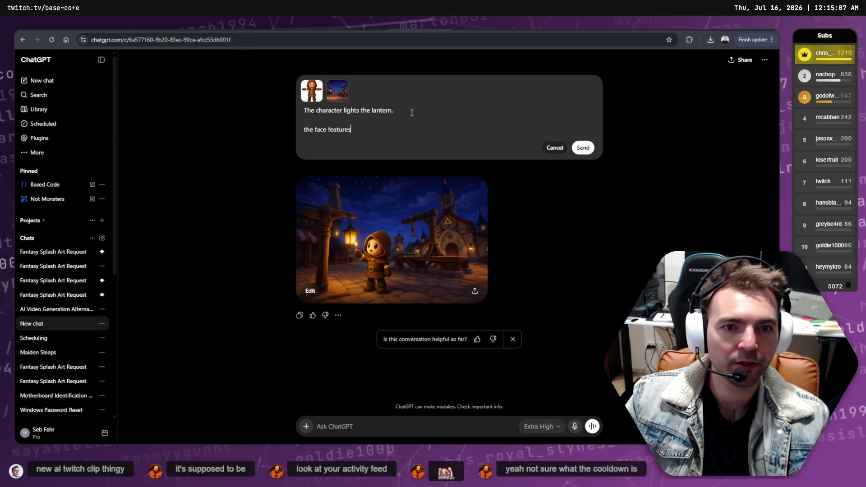
text( are 2D.)
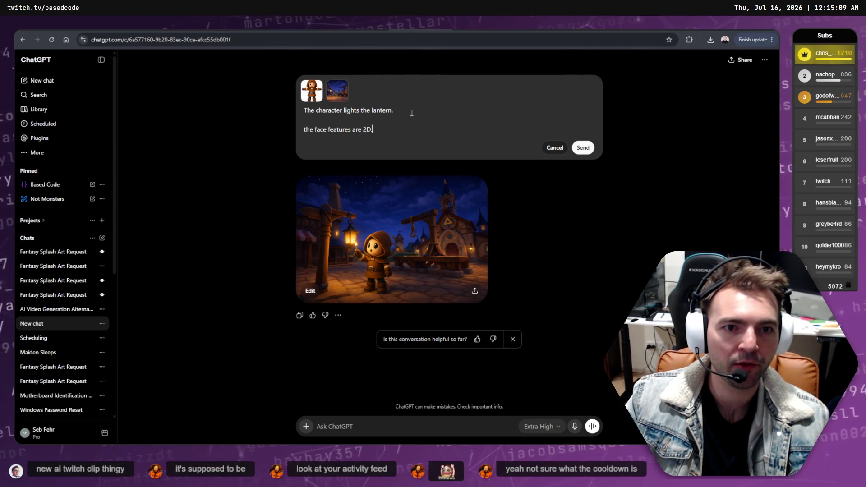
key(Home)
key(Delete)
text(T)
key(End)
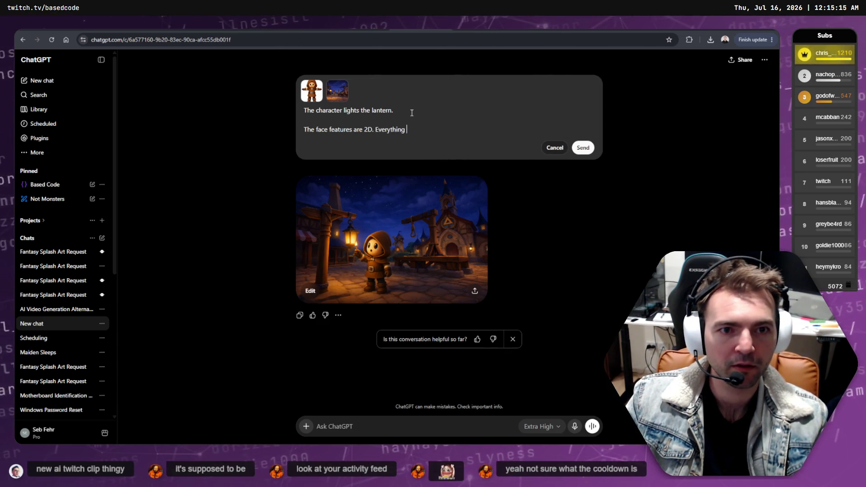
text(e is 3D.)
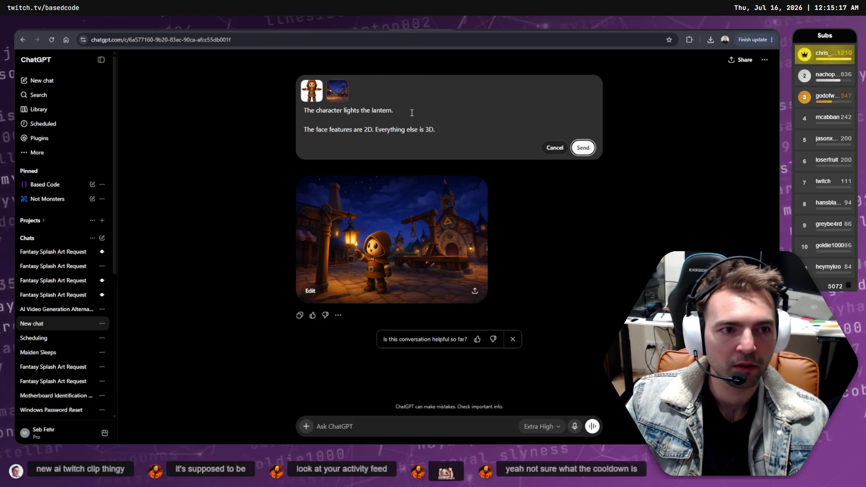
key(Return)
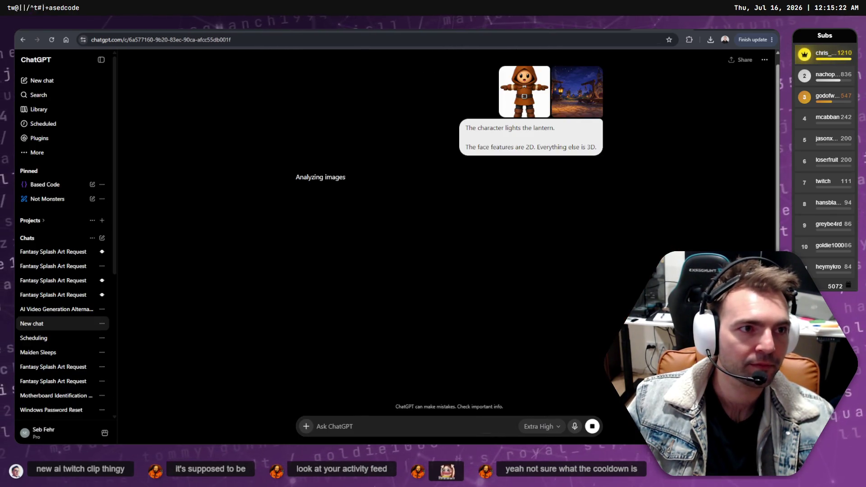
Open the Fantasy Splash Art Request chat and scroll through it while the image generates
click(53, 266)
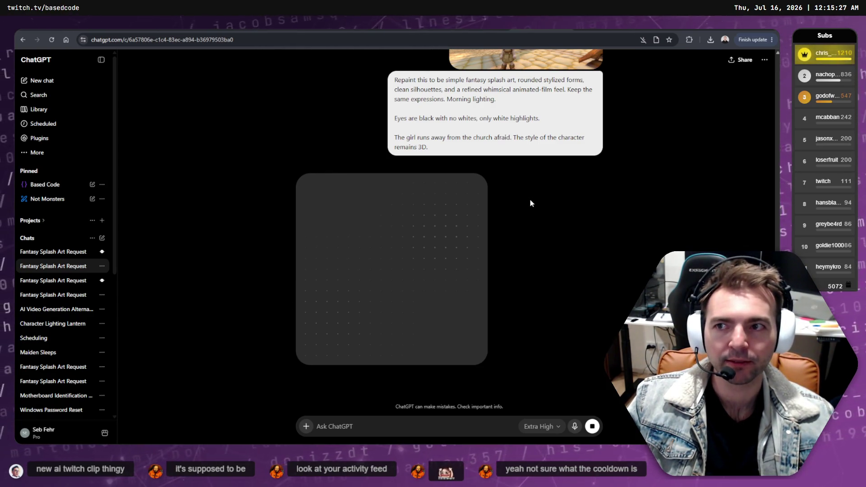
scroll(566, 237, up, 3)
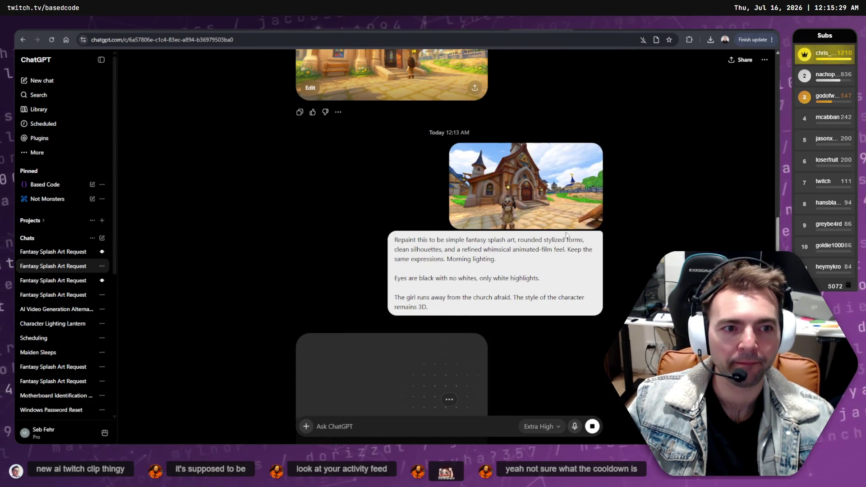
scroll(567, 235, down, 5)
scroll(547, 221, up, 8)
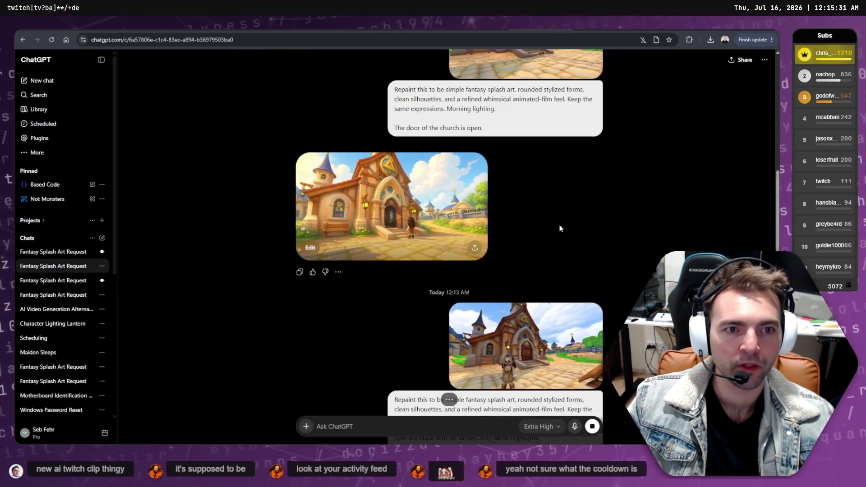
scroll(562, 227, down, 3)
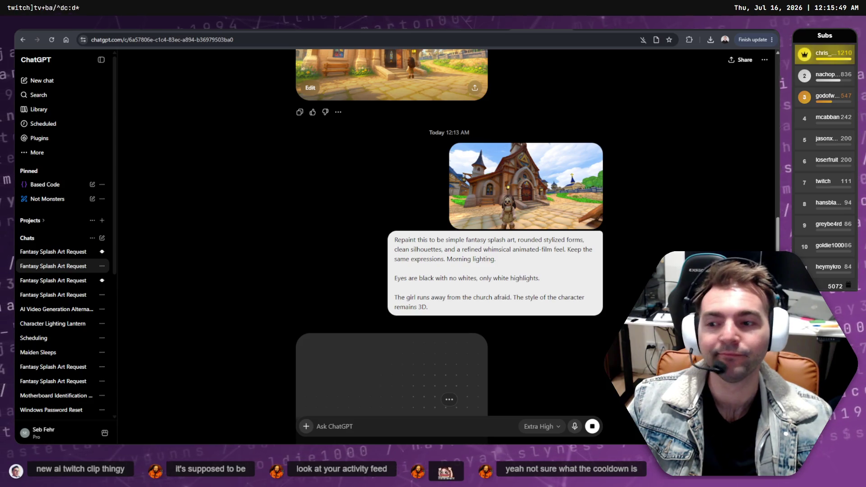
scroll(358, 197, down, 5)
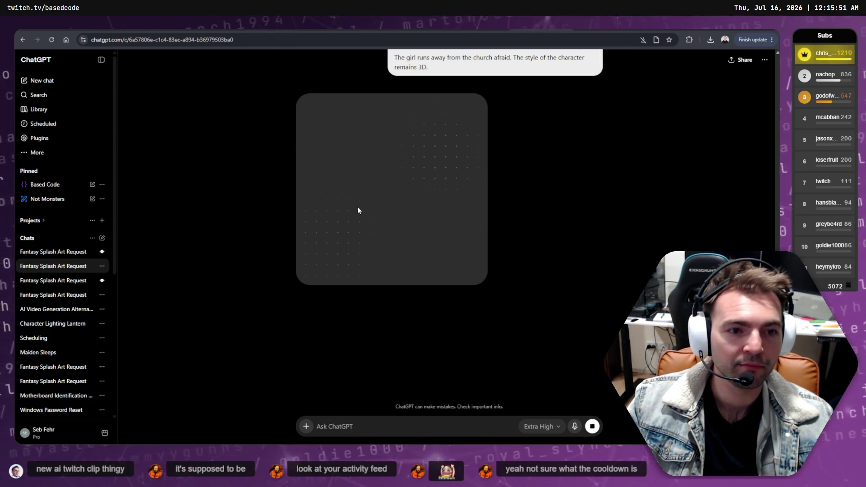
scroll(358, 210, up, 4)
scroll(358, 210, down, 1)
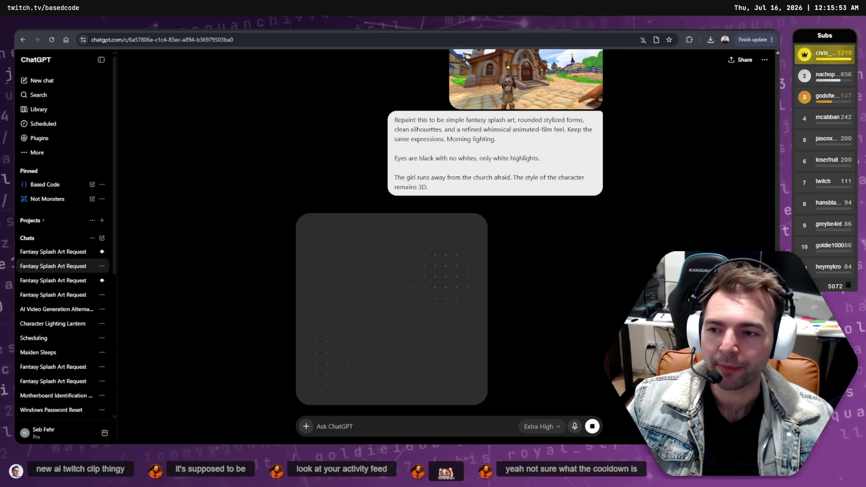
Close the other ChatGPT image tab and alt-tab away and back while waiting
click(632, 22)
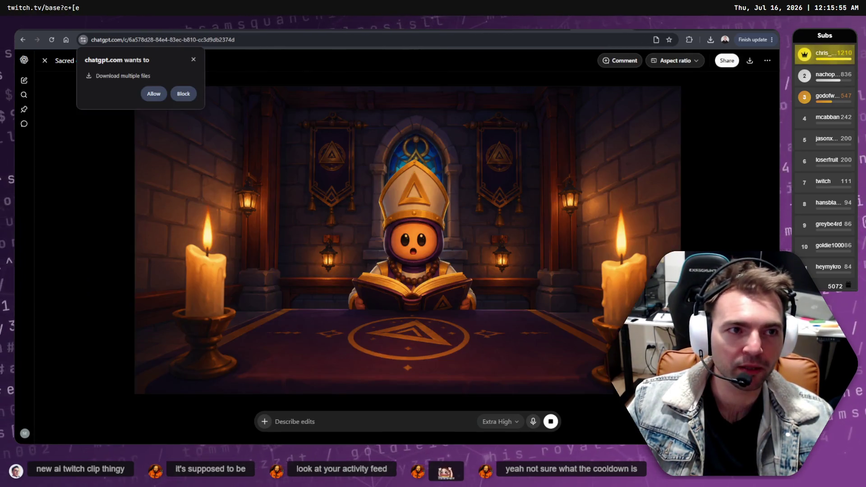
key(ctrl+w)
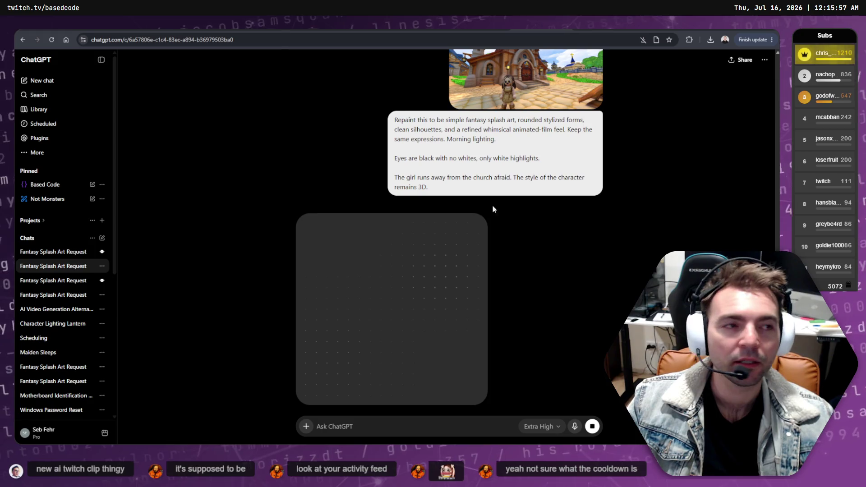
key(alt+Tab)
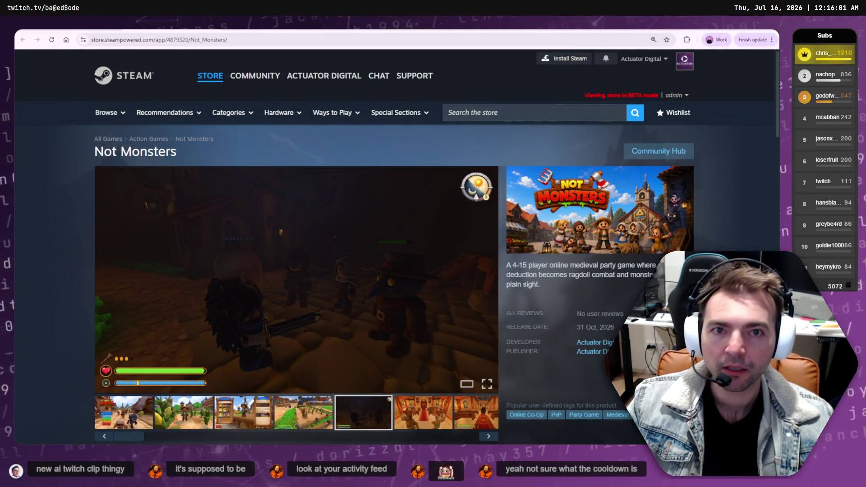
key(alt+Tab)
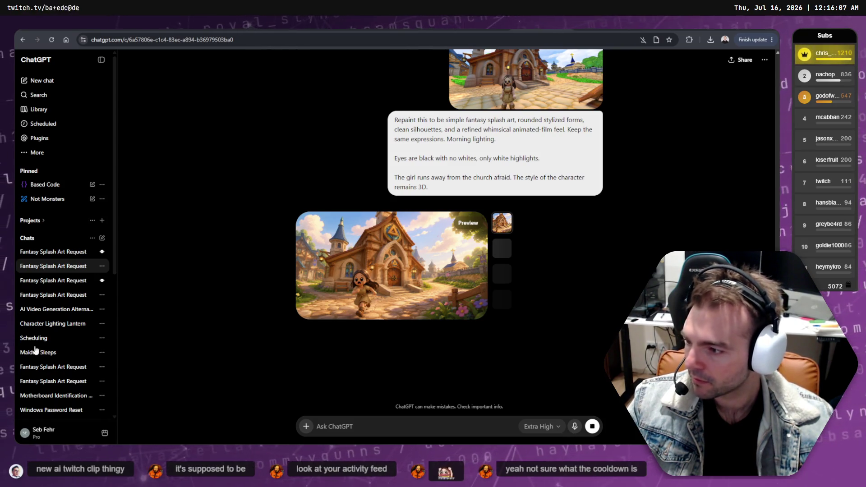
key(ctrl+n)
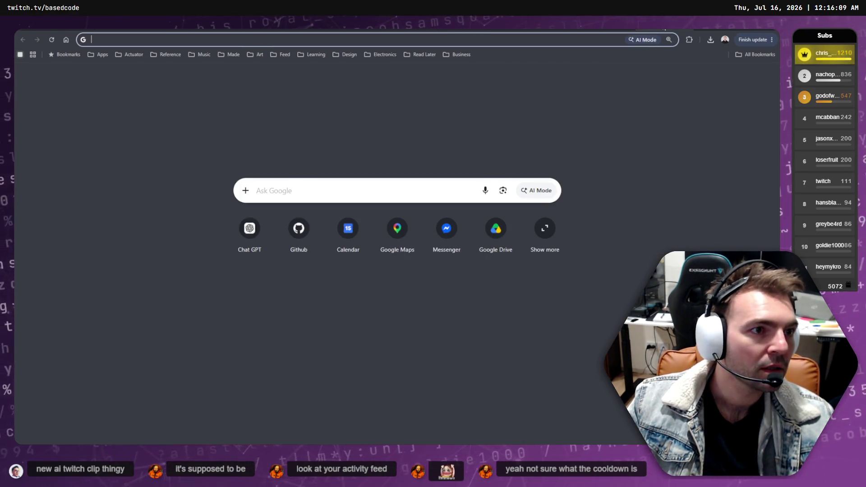
key(ctrl+w)
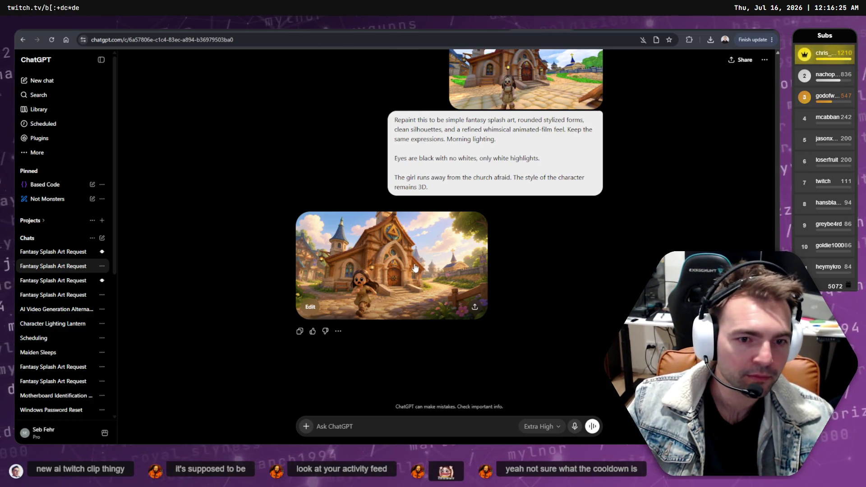
click(412, 280)
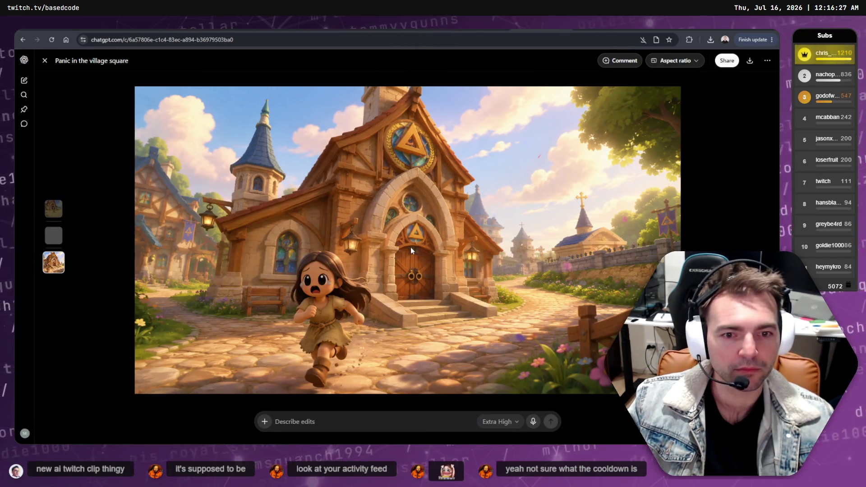
key(Escape)
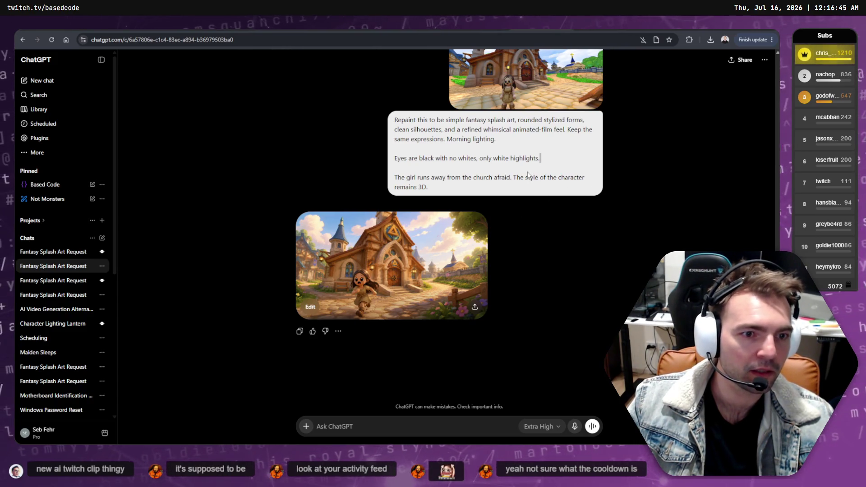
Change 'whites' to 'sclera' in the church prompt, remove the stray space and resend it
right_click(528, 175)
right_click(498, 102)
click(624, 191)
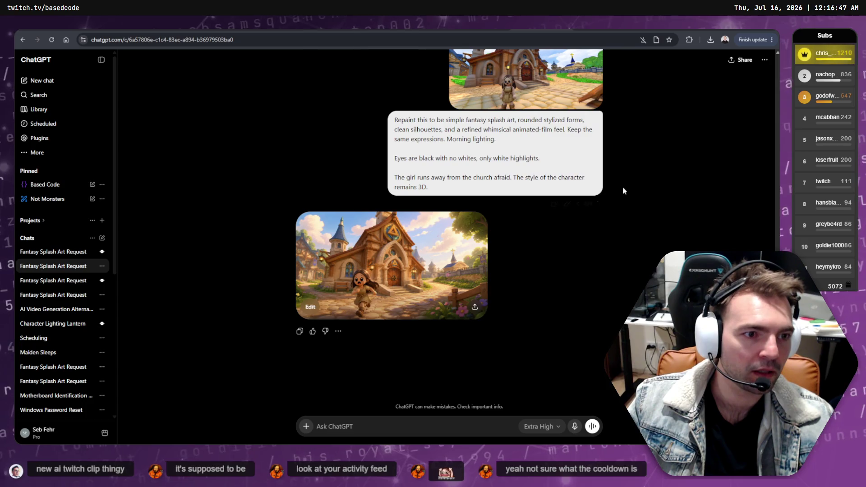
right_click(553, 78)
click(570, 205)
click(570, 204)
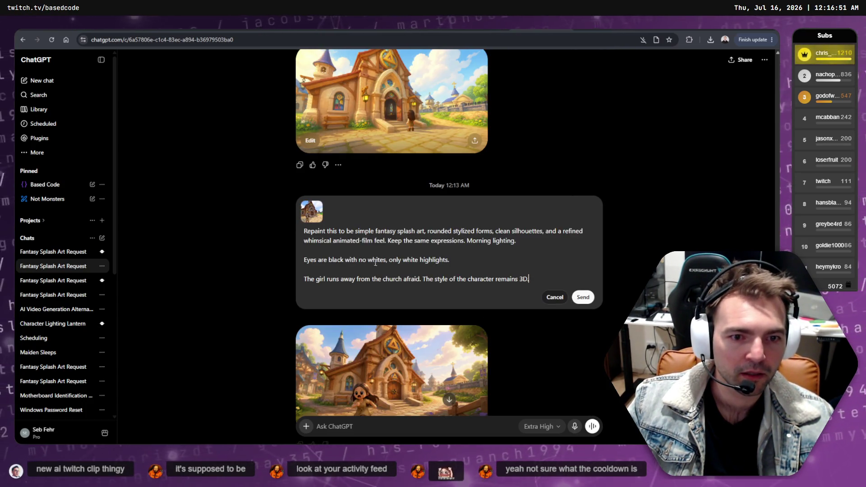
text(sclera)
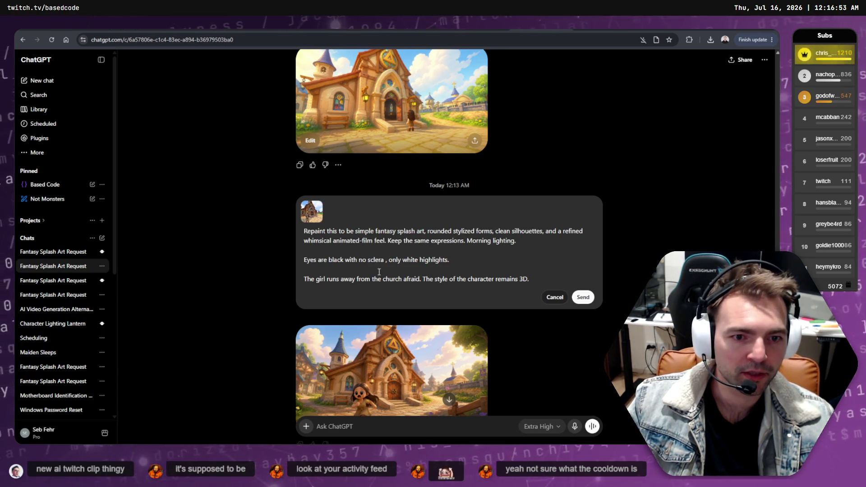
key(BackSpace)
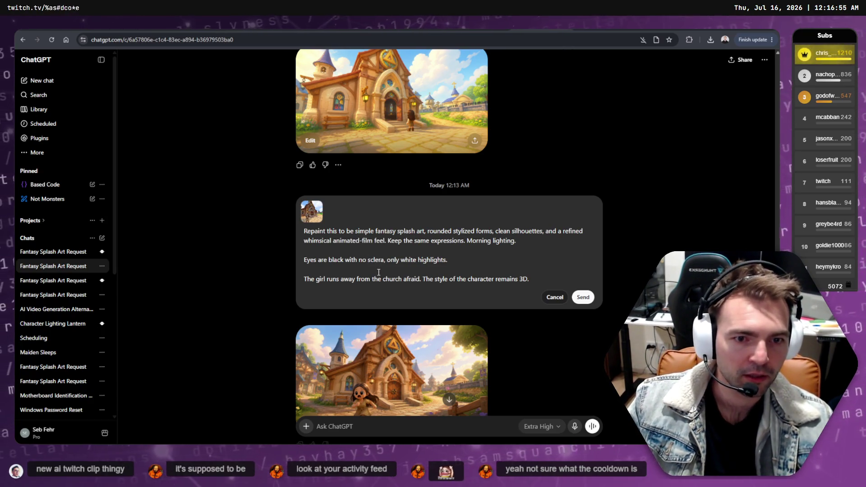
click(577, 302)
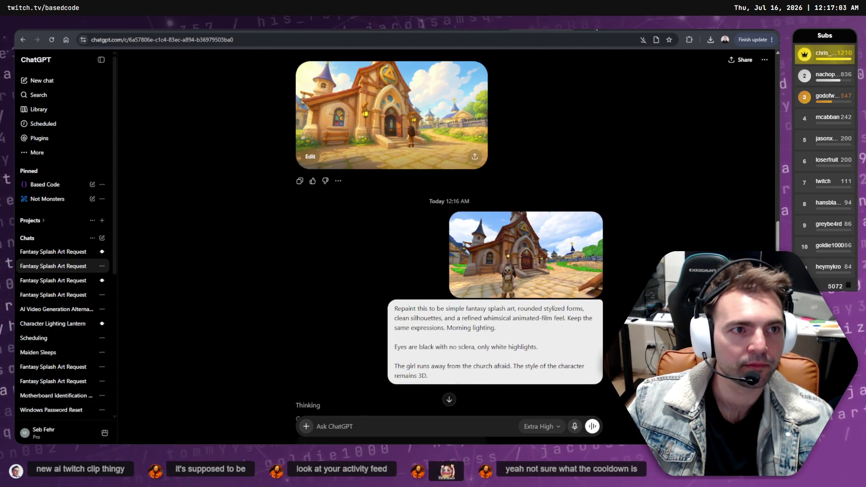
key(ctrl+Tab)
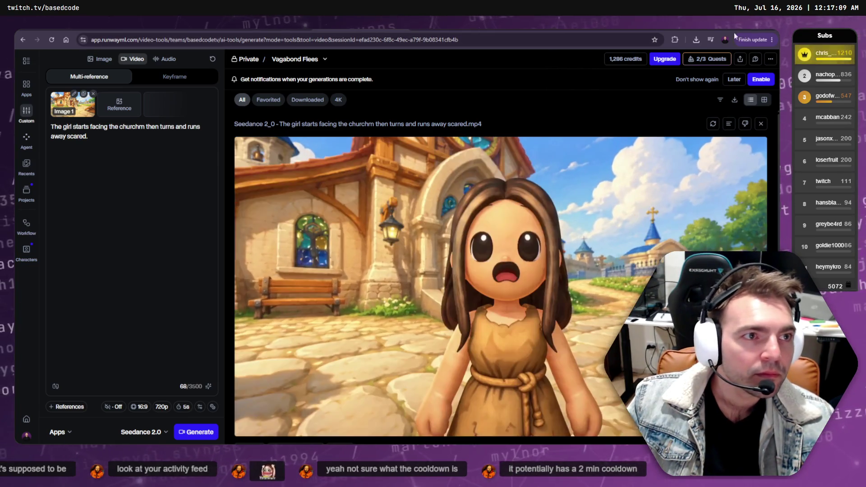
Play and pause the generated Seedance priest video, then return to DaVinci Resolve
key(ctrl+Tab)
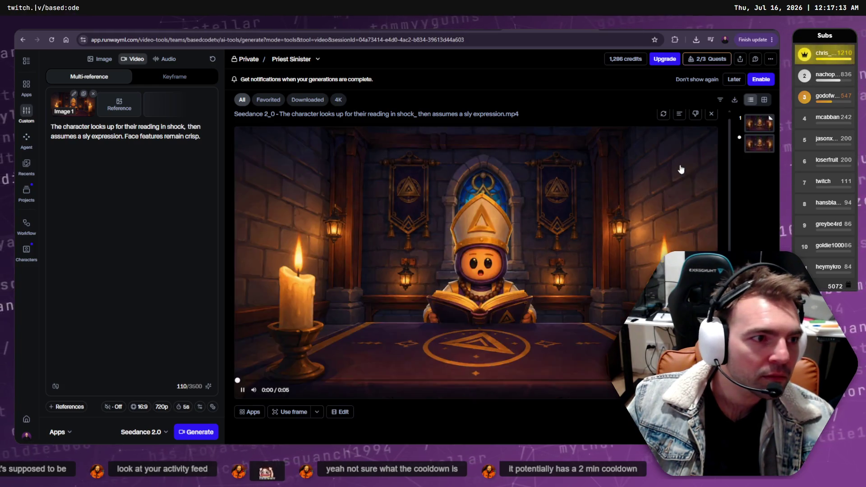
click(243, 392)
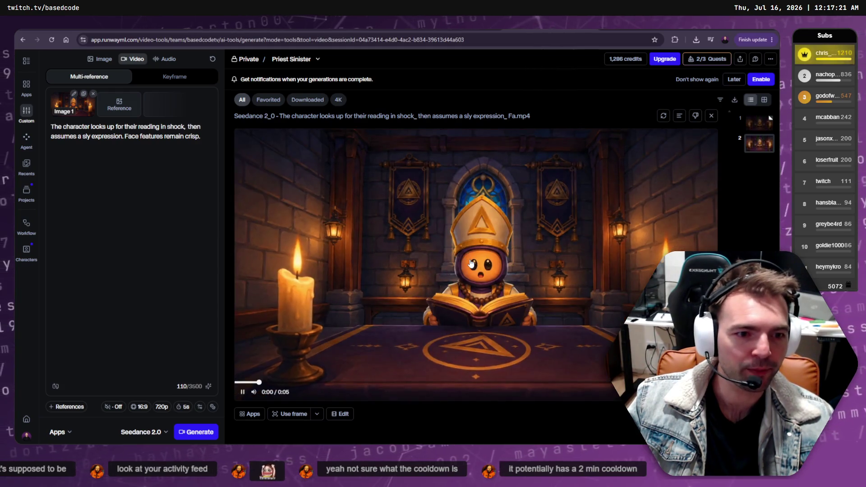
click(242, 393)
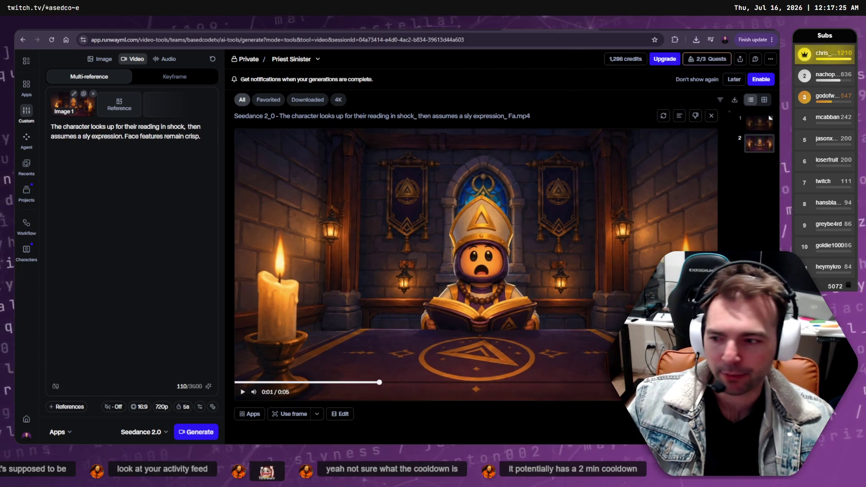
key(alt+Tab)
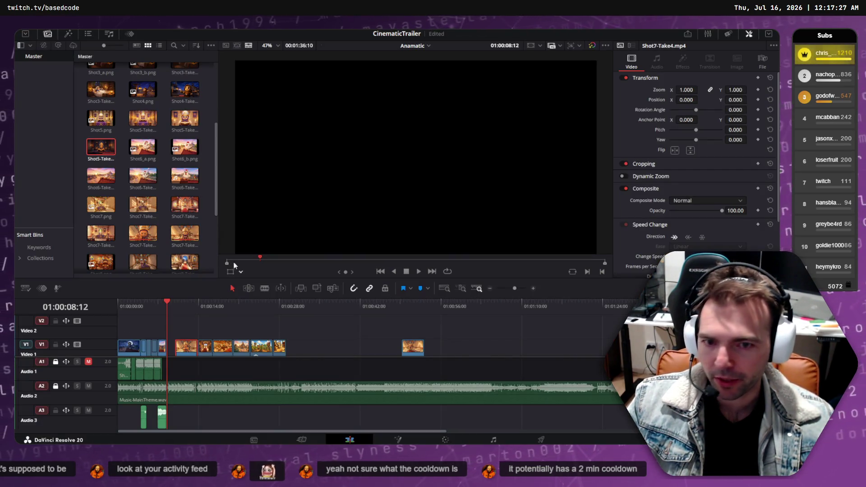
Reveal the Shot5 clip's folder and bring the Seedance download over from Downloads
right_click(99, 149)
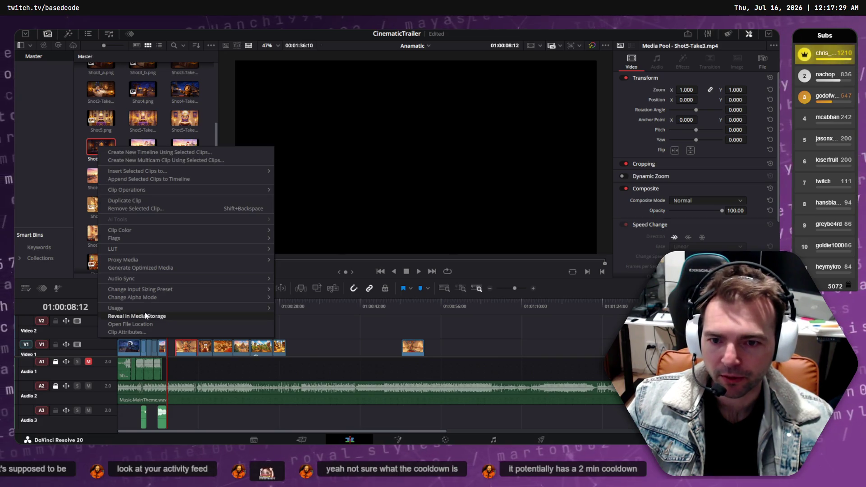
click(136, 324)
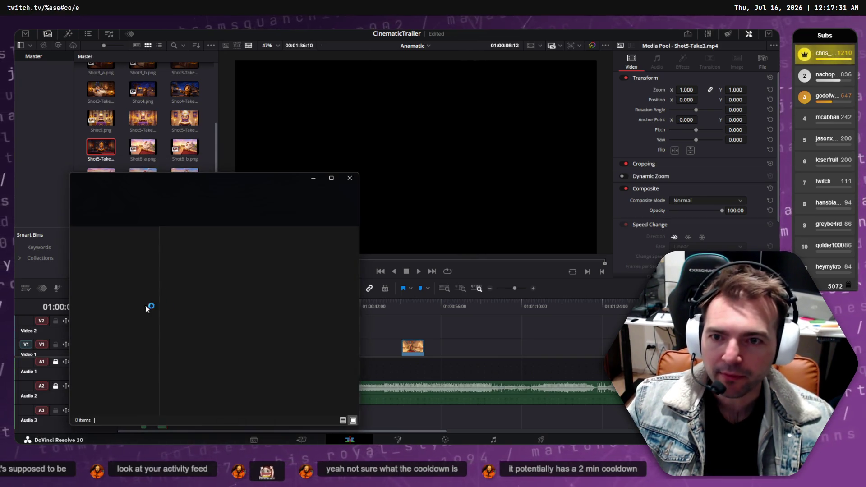
key(super+e)
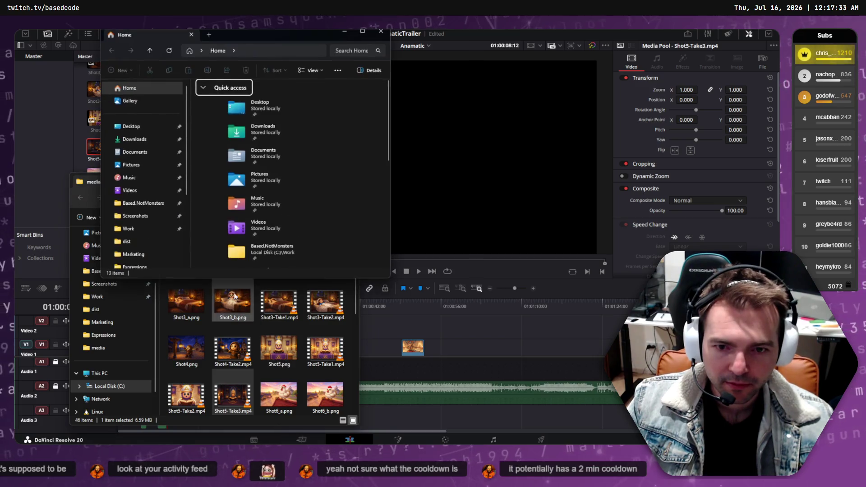
click(135, 139)
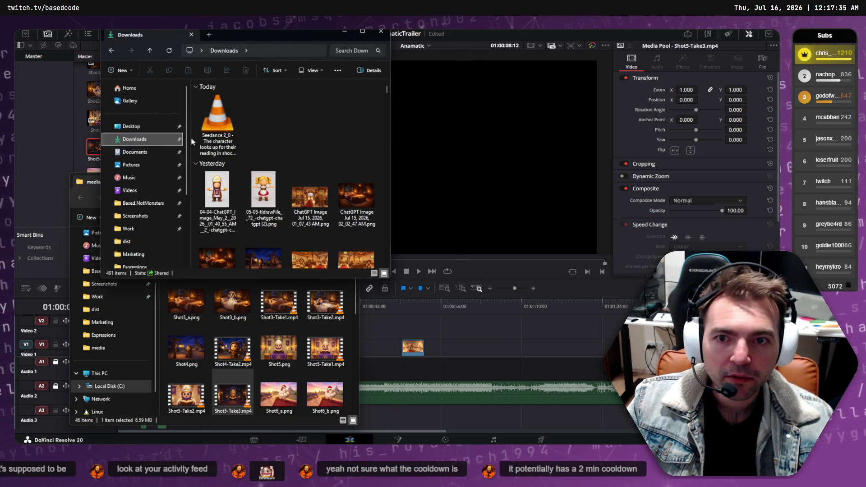
click(218, 124)
click(354, 327)
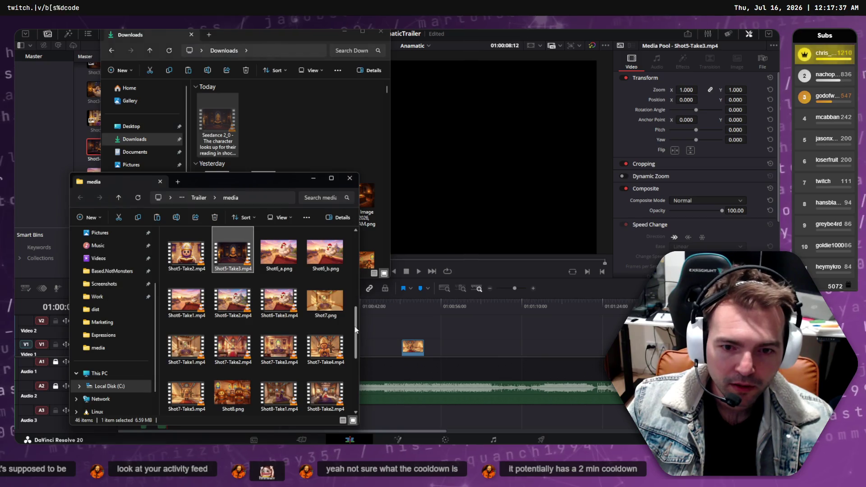
click(337, 145)
key(ctrl+w)
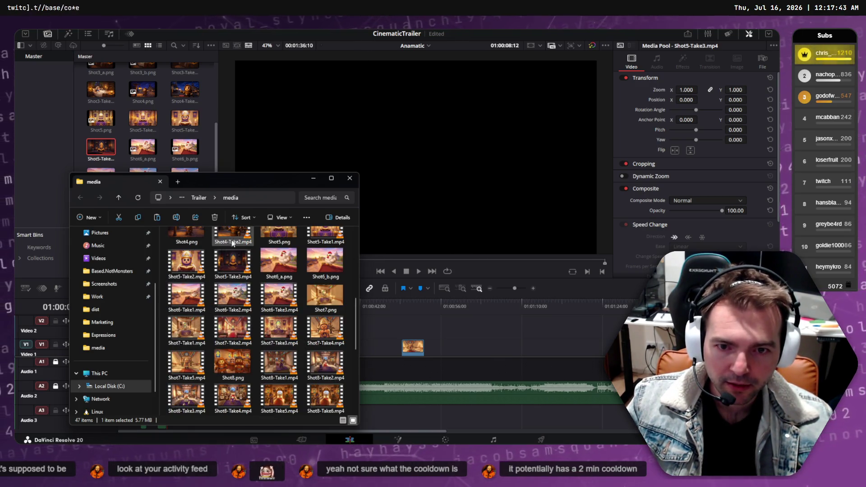
Rename the Seedance video file to Shot5-Take4.mp4
scroll(246, 298, down, 3)
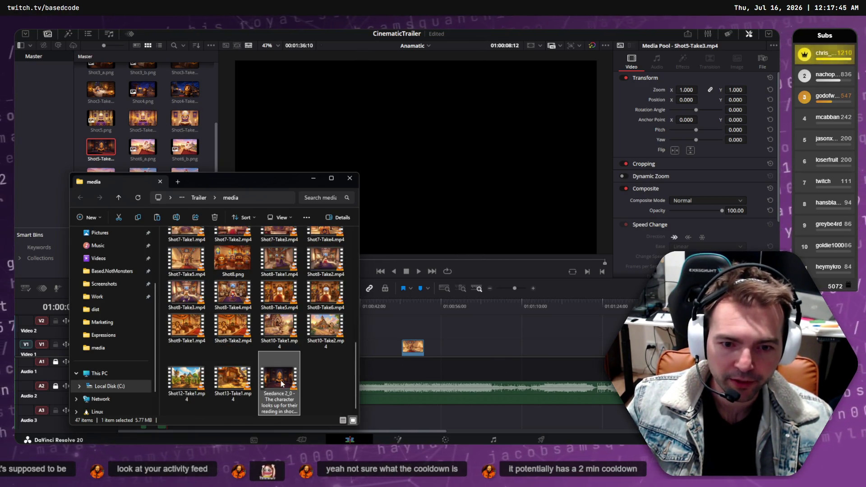
key(F2)
text(Shot5-Take4.mp4)
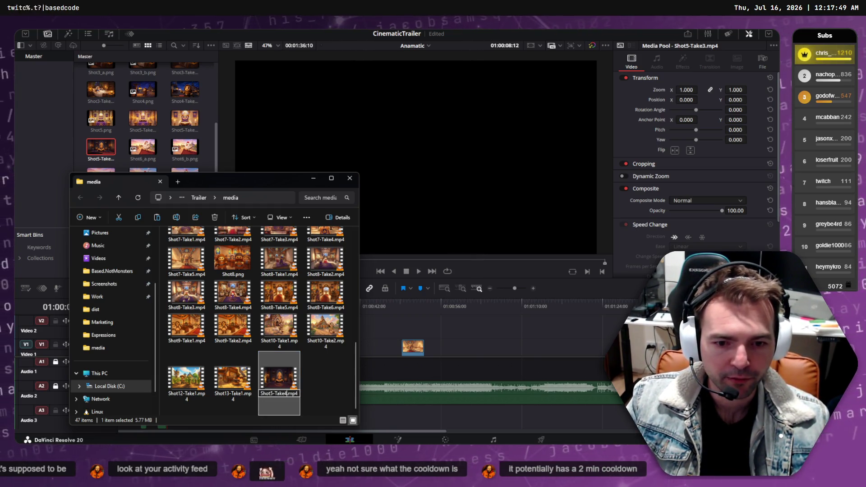
key(Return)
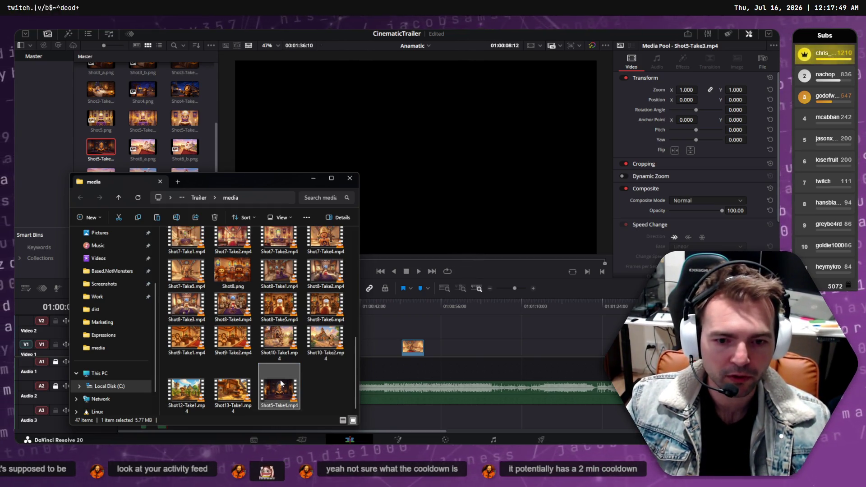
click(313, 389)
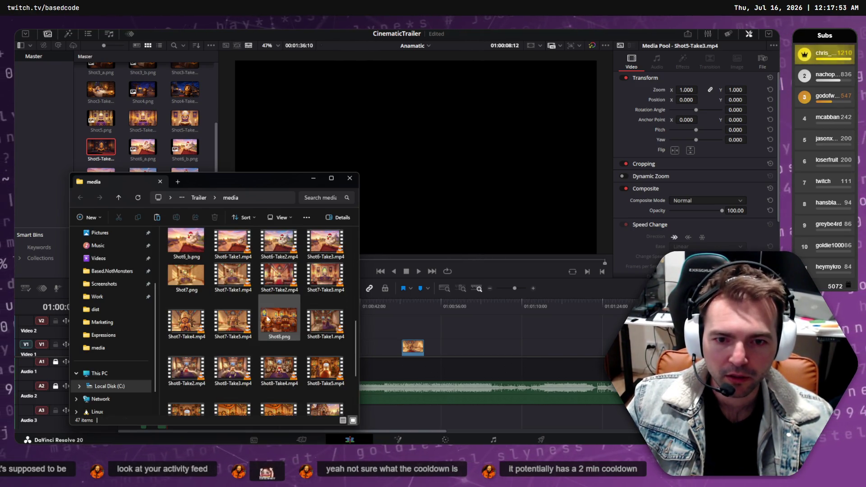
Drag Shot5-Take4.mp4 from the folder into the Media Pool
scroll(270, 361, up, 10)
scroll(270, 383, down, 2)
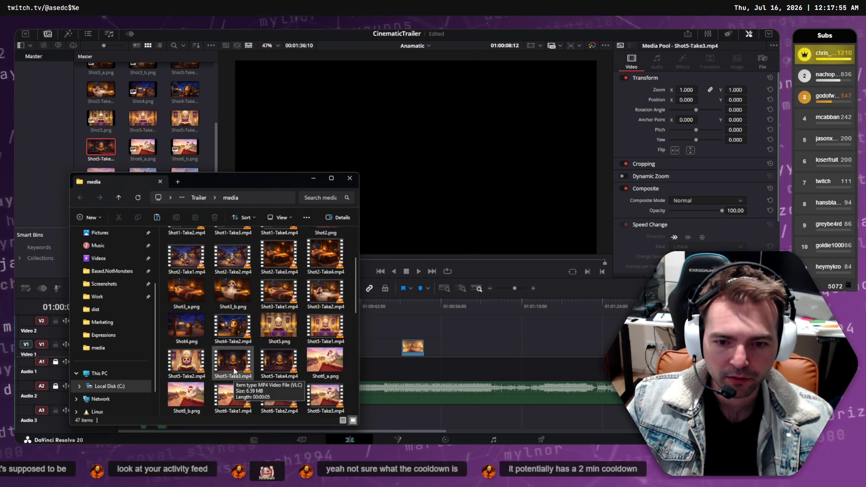
click(276, 367)
mouse_move(199, 92)
mouse_down()
mouse_move(194, 74)
mouse_move(201, 92)
mouse_up()
click(227, 137)
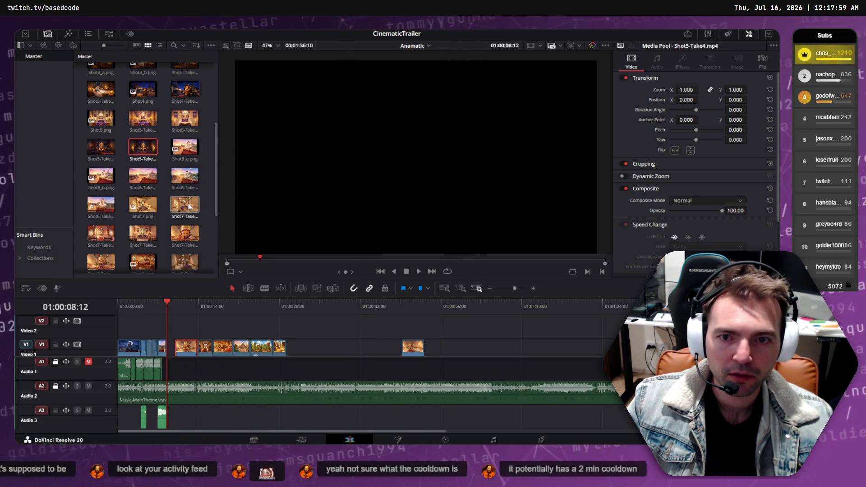
scroll(190, 216, down, 5)
scroll(190, 217, up, 5)
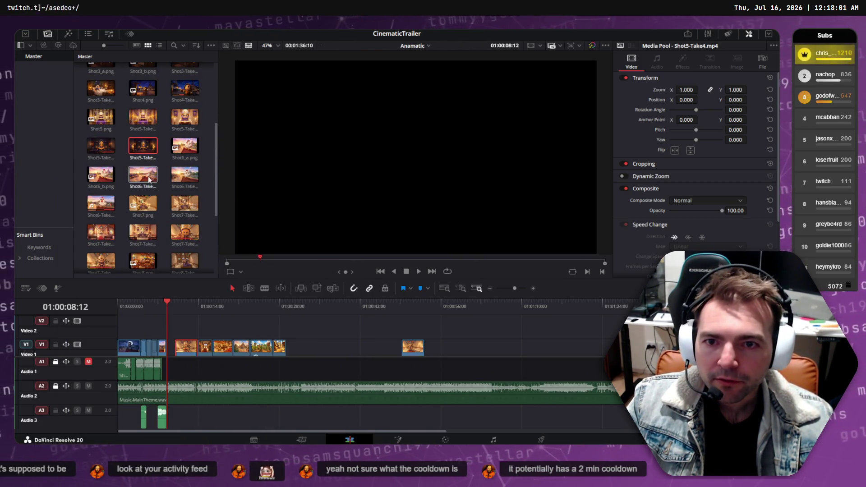
Place Shot5-Take4 on the Video 2 track and play it back
click(141, 150)
mouse_move(141, 150)
mouse_down()
mouse_move(360, 309)
mouse_move(343, 333)
mouse_up()
drag(347, 303, 320, 302)
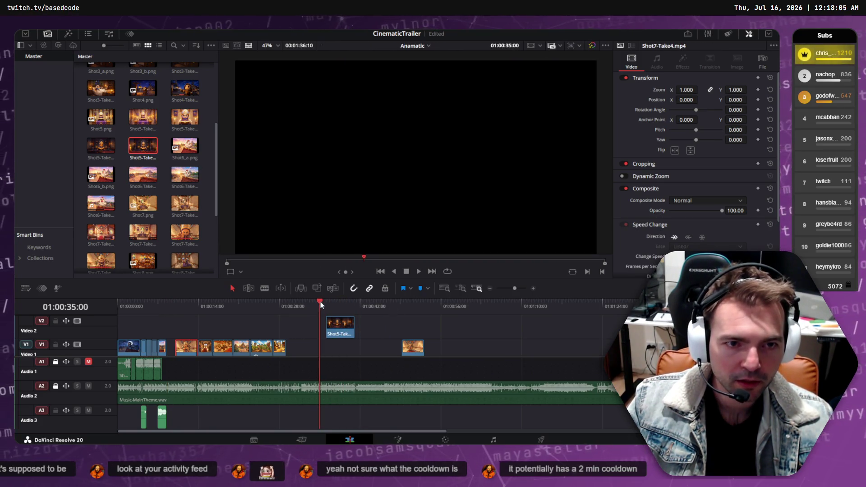
key(space)
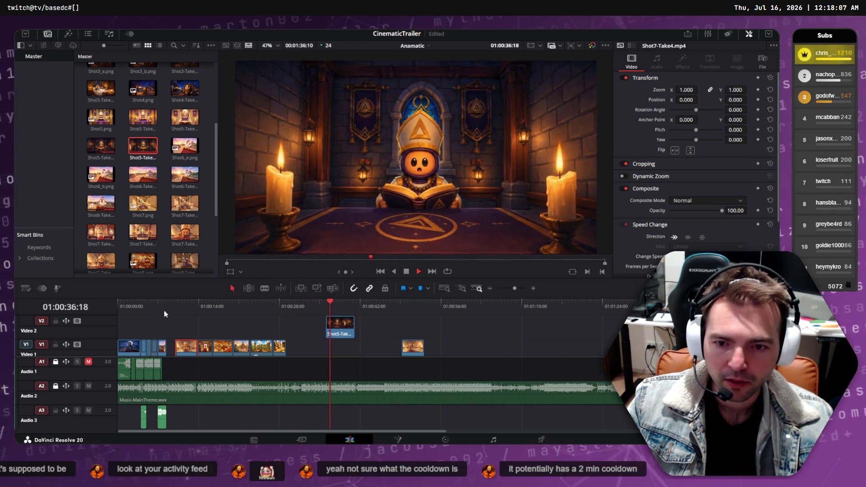
key(space)
Move the overlay clip near the timeline start around 01:00:05:19 and review it
mouse_move(343, 325)
mouse_down()
mouse_move(148, 324)
mouse_move(158, 323)
mouse_up()
click(147, 302)
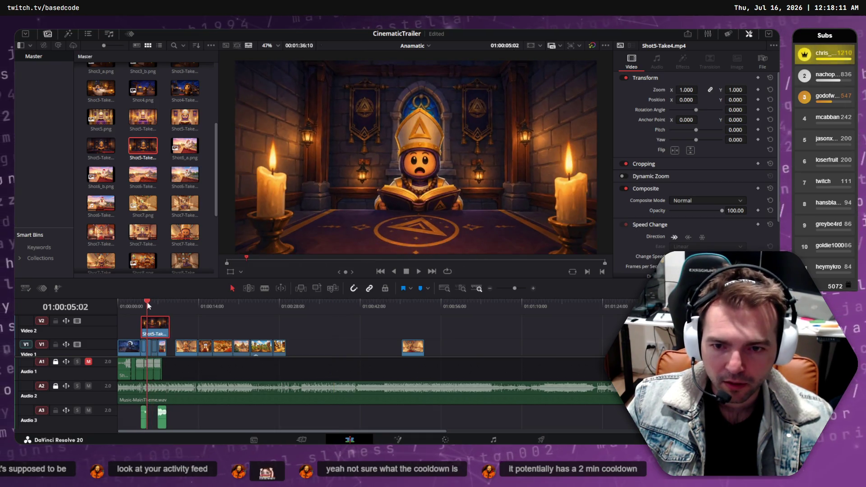
key(space)
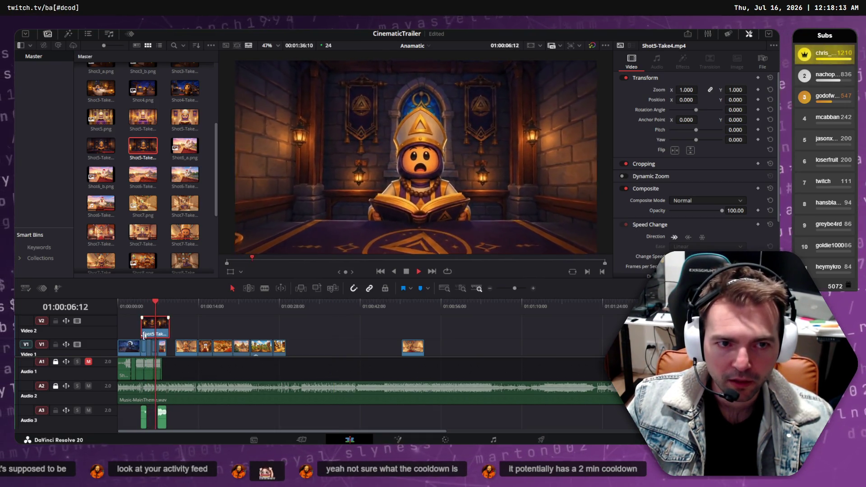
click(151, 304)
key(space)
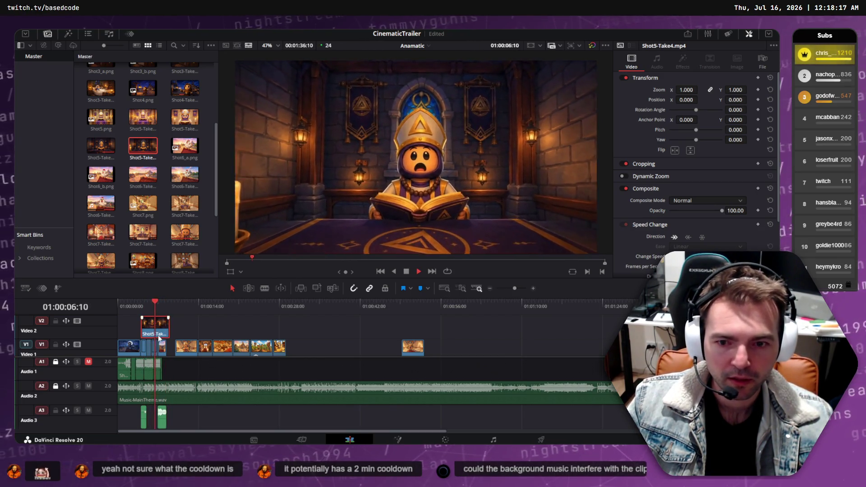
Trim the start of the Video 2 clip later and replay the overlay section
mouse_move(140, 323)
mouse_down()
mouse_move(151, 319)
mouse_move(147, 307)
mouse_up()
click(147, 307)
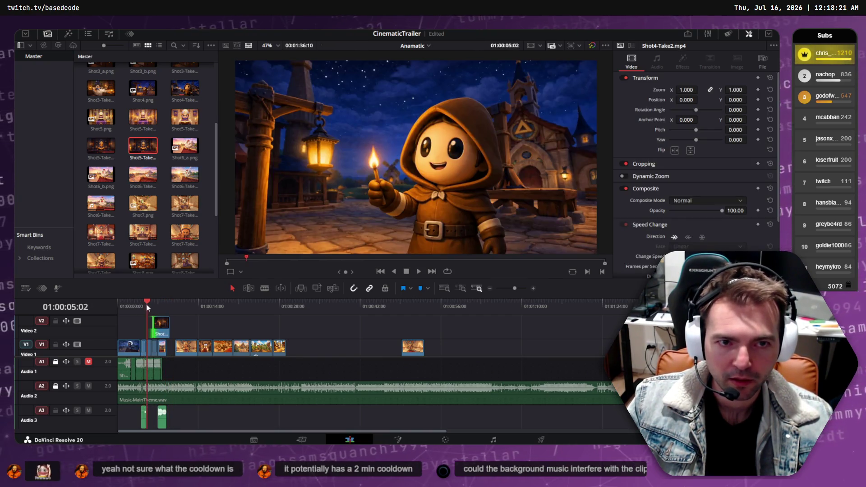
key(space)
click(152, 306)
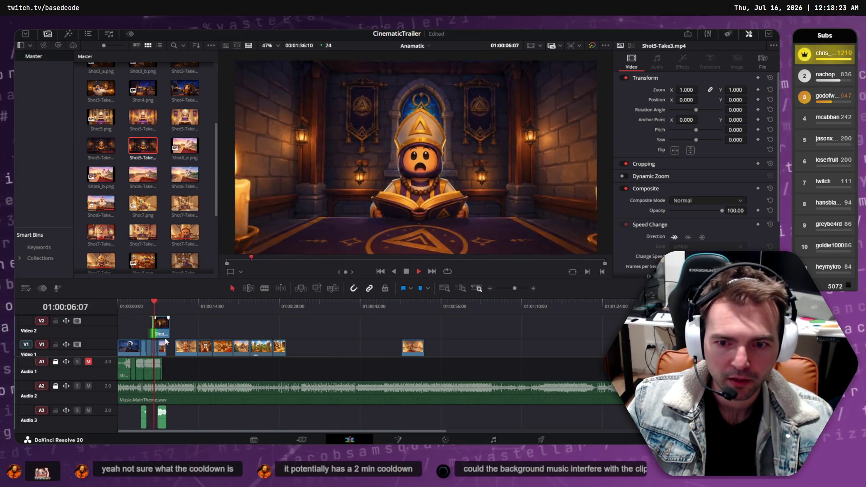
key(space)
ctrl+scroll(161, 334, up, 10)
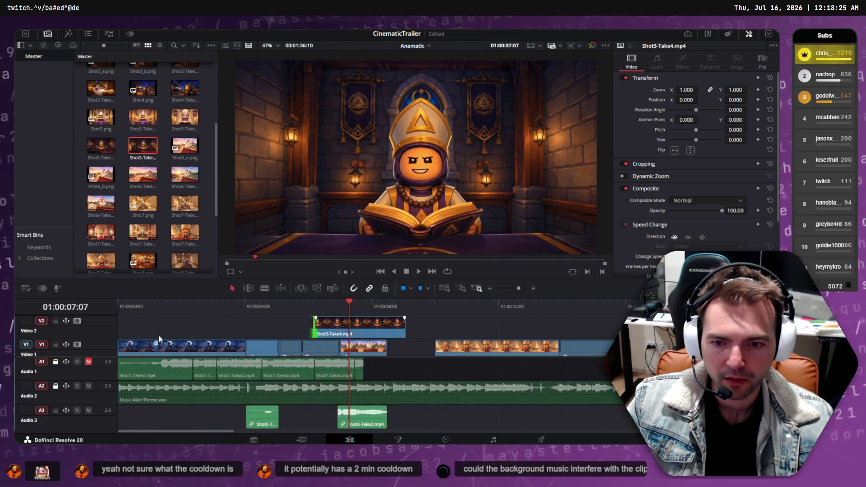
Nudge the Video 2 clip earlier, cut its end back to the chicken shot, and preview
drag(412, 328, 384, 330)
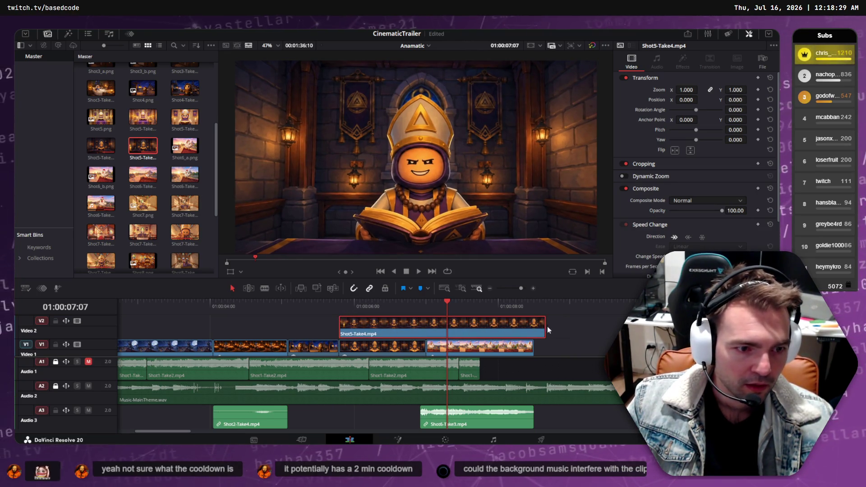
mouse_move(546, 325)
mouse_down()
mouse_move(409, 326)
mouse_move(424, 327)
mouse_up()
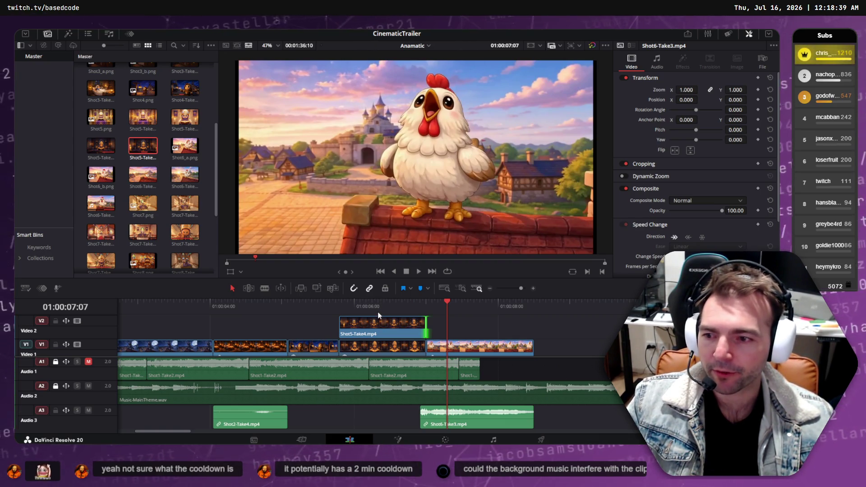
drag(363, 302, 305, 303)
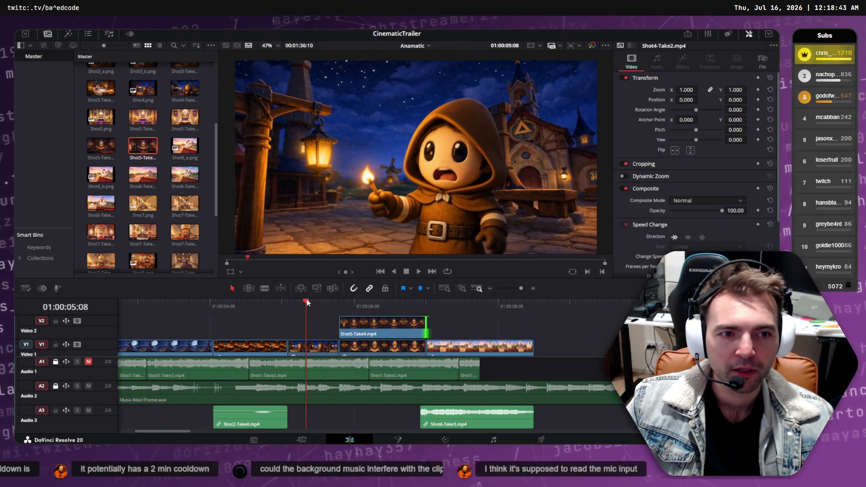
key(space)
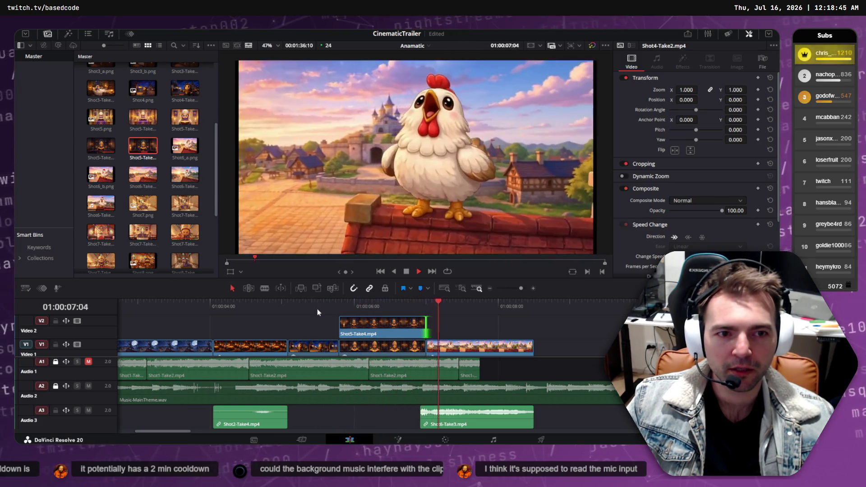
key(space)
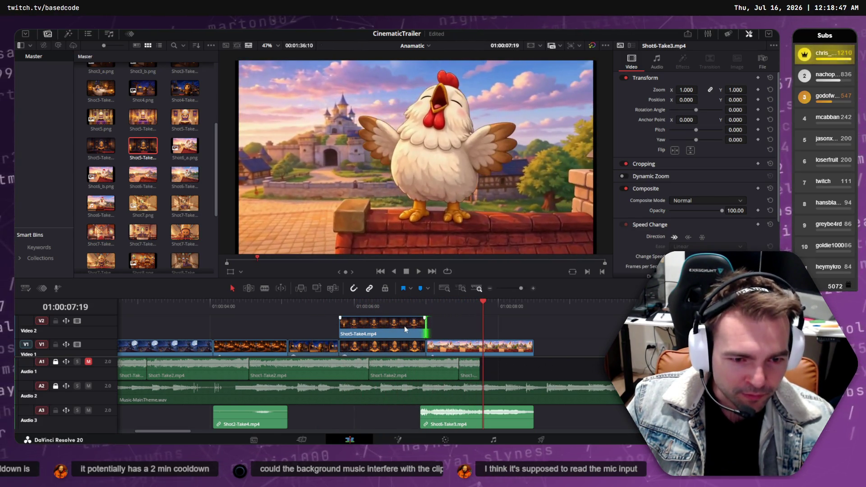
Nudge Shot5-Take4 slightly left and slip its content in Trim Edit Mode
drag(404, 328, 379, 329)
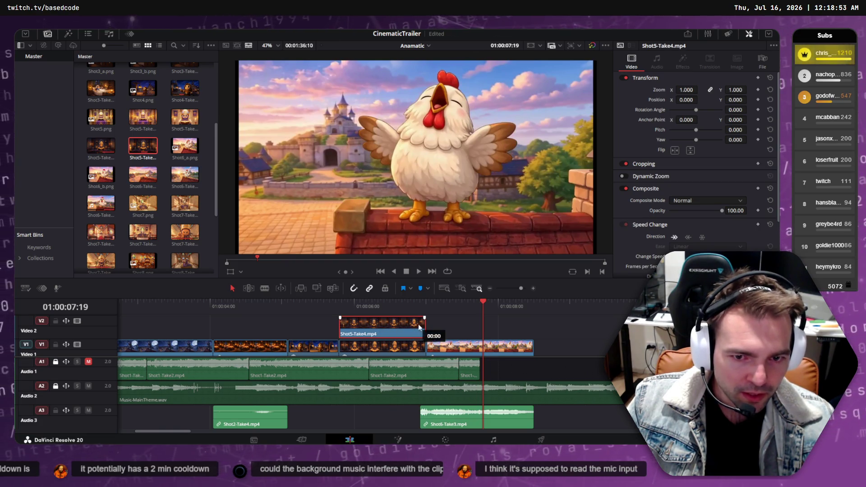
click(248, 288)
drag(380, 331, 439, 329)
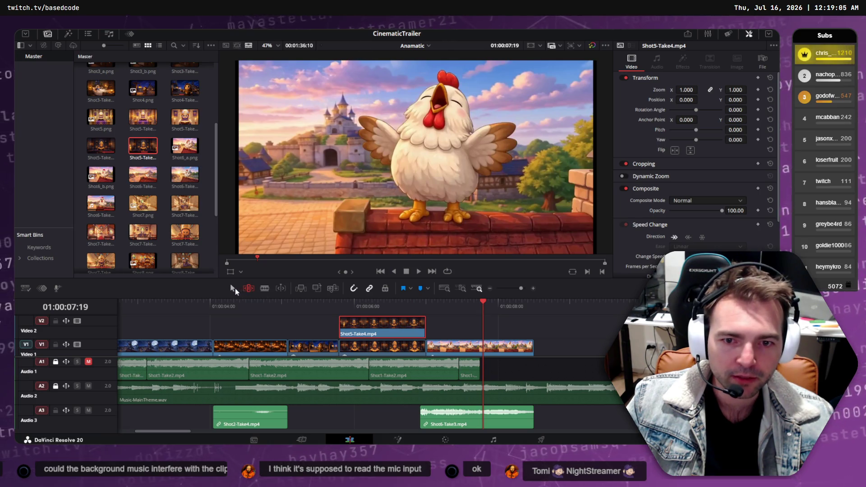
Extend Shot5-Take4's end and speed up the bishop clip, then preview the retime
mouse_move(425, 325)
mouse_down()
mouse_move(404, 325)
mouse_move(396, 306)
mouse_move(343, 307)
mouse_move(510, 325)
mouse_up()
mouse_move(466, 307)
mouse_down()
mouse_move(435, 307)
mouse_move(515, 309)
mouse_move(386, 311)
mouse_move(481, 312)
mouse_move(442, 329)
mouse_move(397, 332)
mouse_up()
mouse_move(390, 302)
mouse_down()
mouse_move(295, 305)
mouse_move(343, 305)
mouse_up()
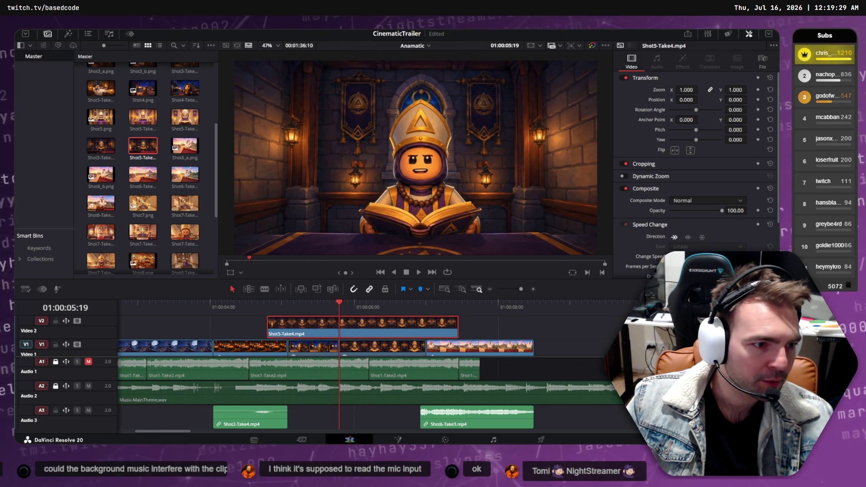
mouse_move(458, 326)
mouse_down()
mouse_move(366, 327)
mouse_move(379, 327)
mouse_up()
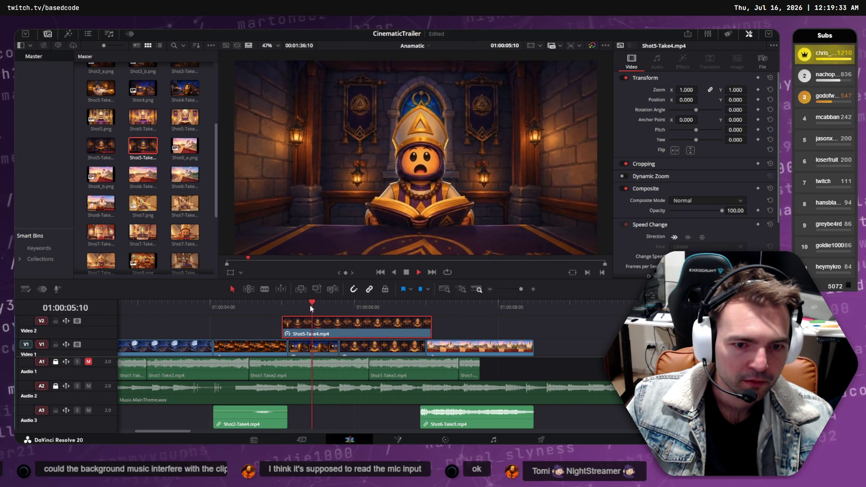
key(space)
key(space)
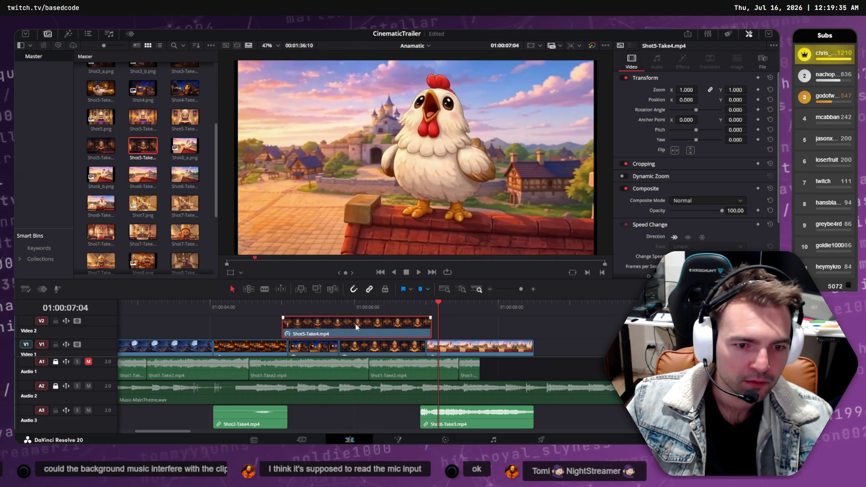
Shift the bishop clip later and trim both its edges, then play back
drag(356, 324, 380, 324)
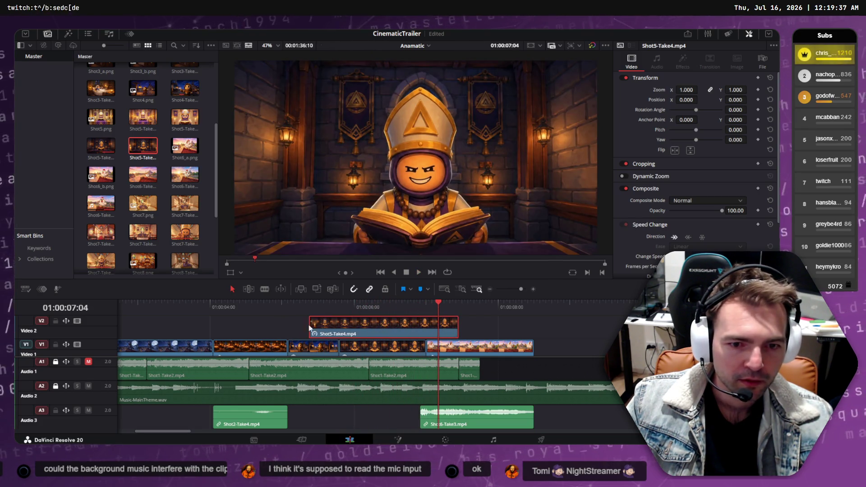
drag(310, 324, 339, 324)
mouse_move(457, 324)
mouse_down()
mouse_move(403, 324)
mouse_move(425, 324)
mouse_up()
key(space)
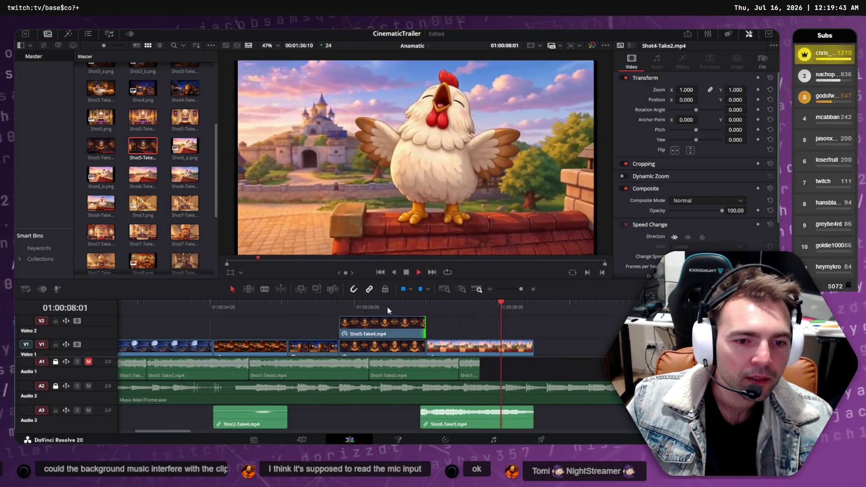
key(space)
key(space)
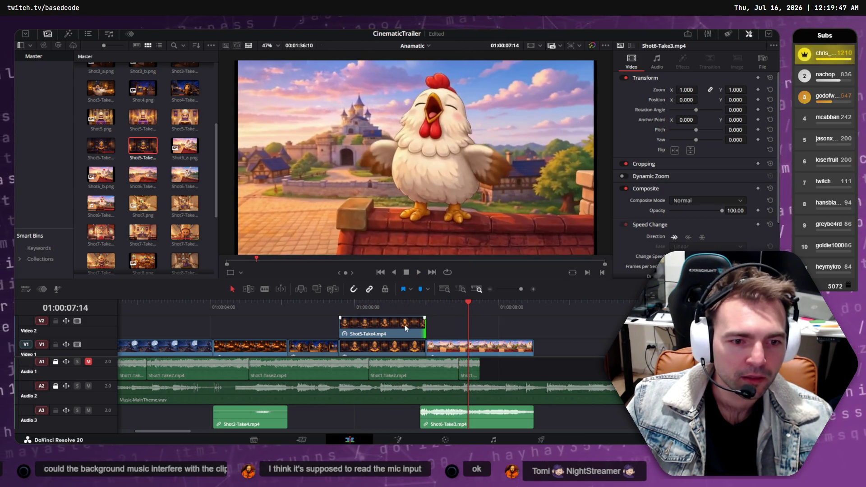
Nudge the bishop clip three frames later, extend its start slightly, and review the cut
drag(410, 328, 425, 328)
drag(346, 326, 341, 325)
click(336, 304)
key(space)
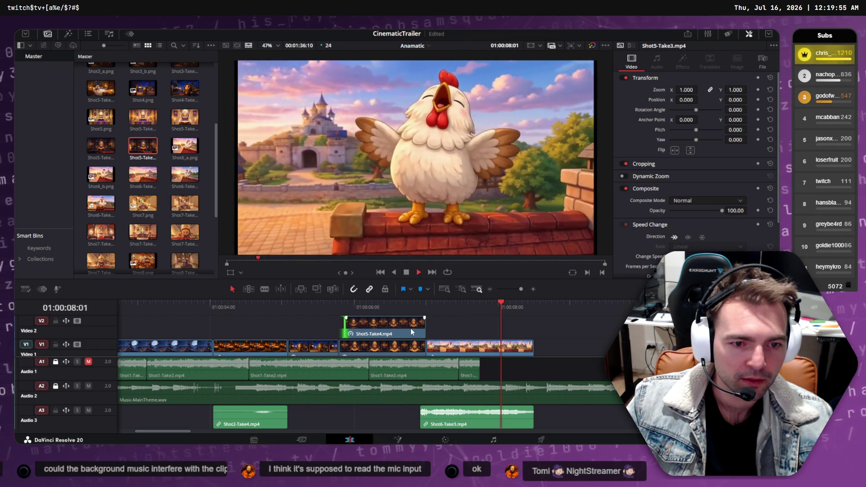
key(space)
Refine the bishop clip's start by shifting and trimming a few frames, then replay
drag(422, 326, 418, 325)
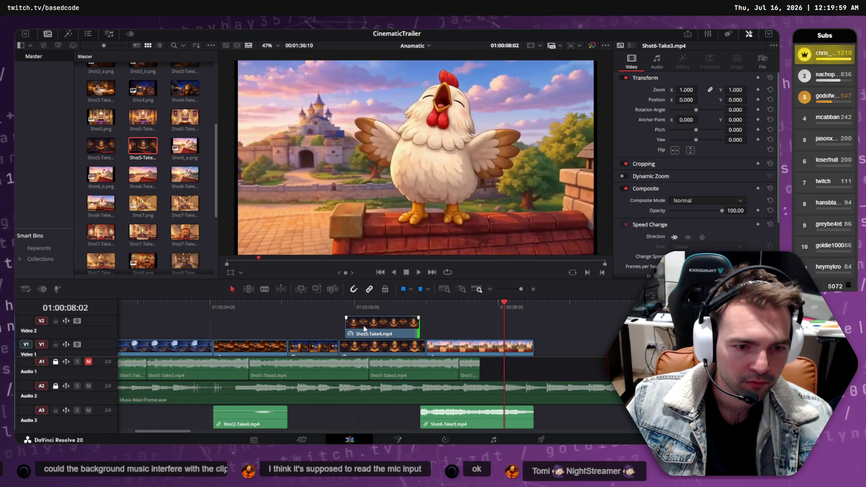
mouse_move(345, 325)
mouse_down()
mouse_move(330, 325)
mouse_move(373, 328)
mouse_up()
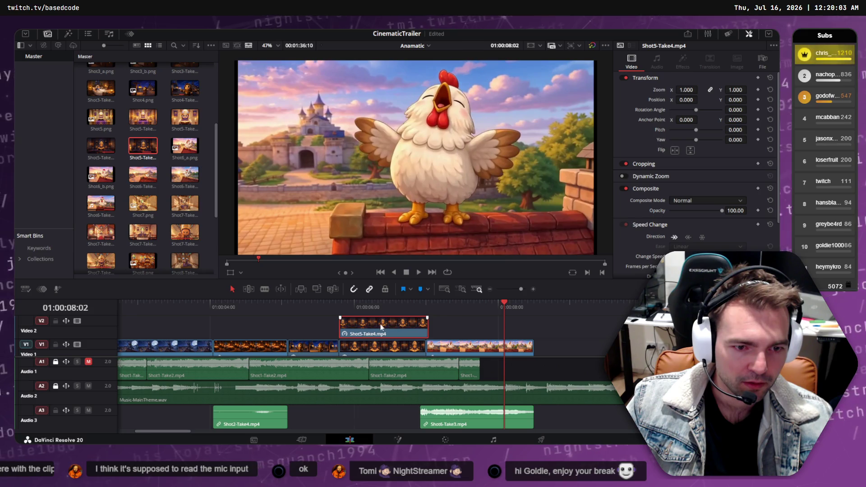
drag(334, 325, 337, 325)
click(316, 302)
key(space)
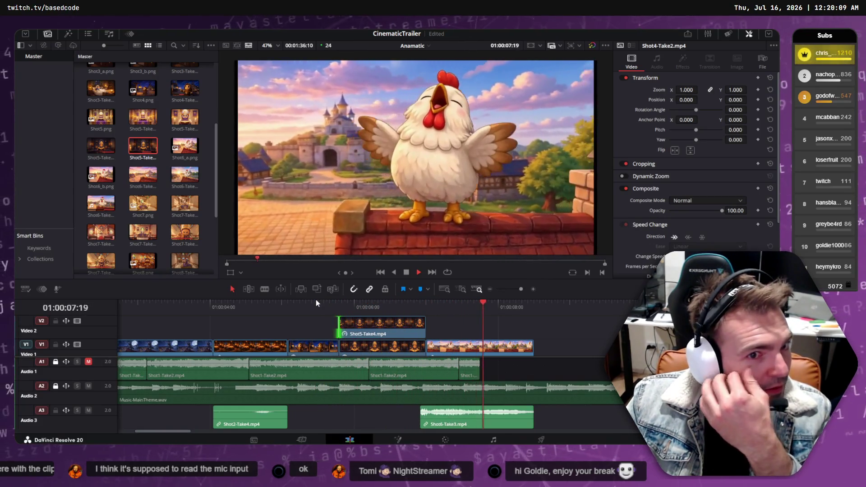
key(space)
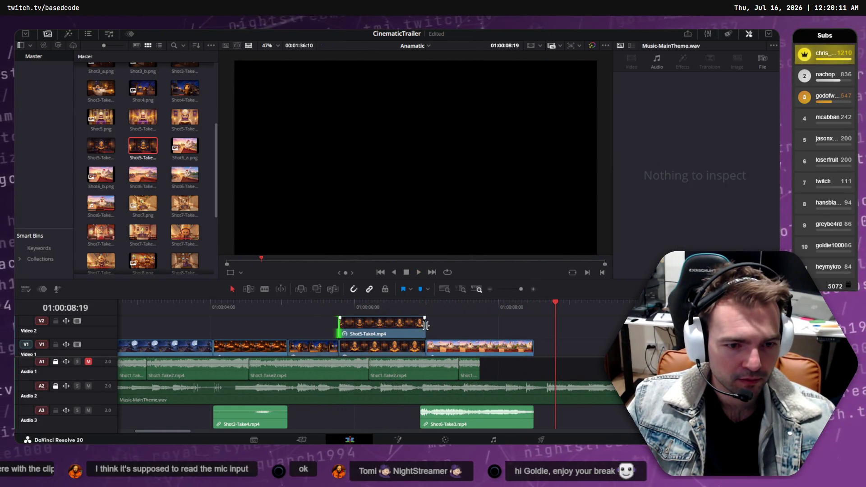
Trim the bishop clip's end shorter and drop it down onto Video 1
drag(425, 325, 339, 325)
click(313, 304)
key(space)
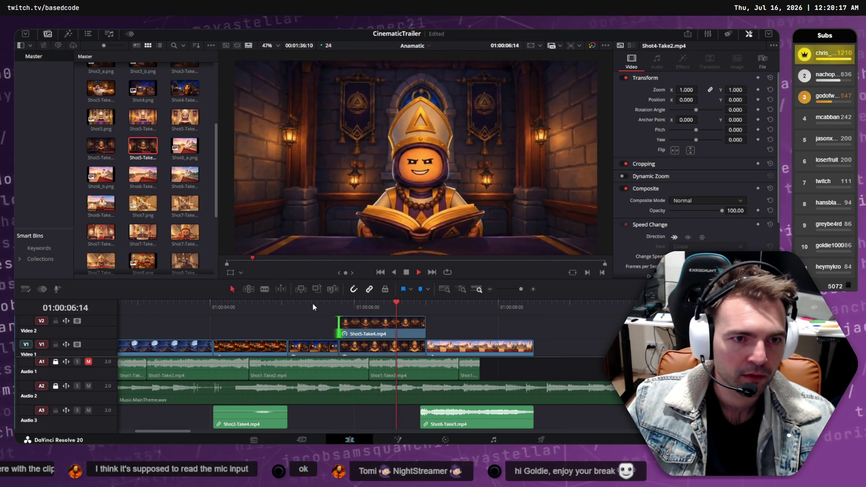
drag(373, 323, 374, 347)
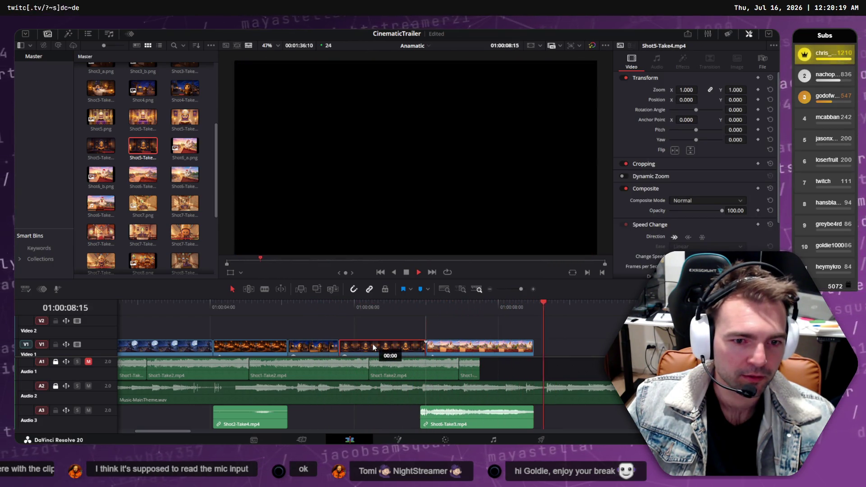
drag(226, 307, 208, 310)
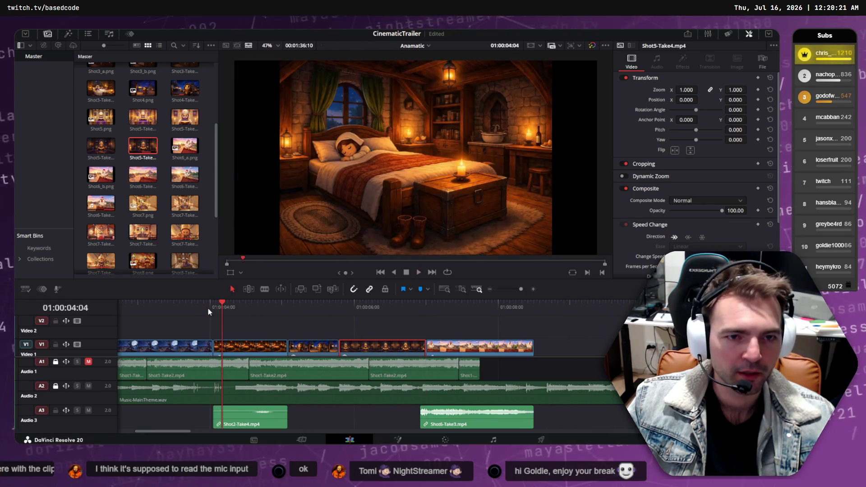
key(space)
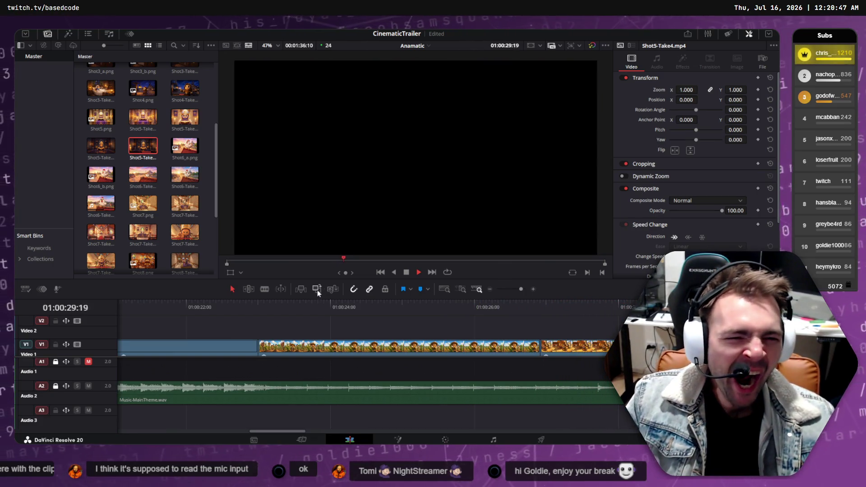
key(space)
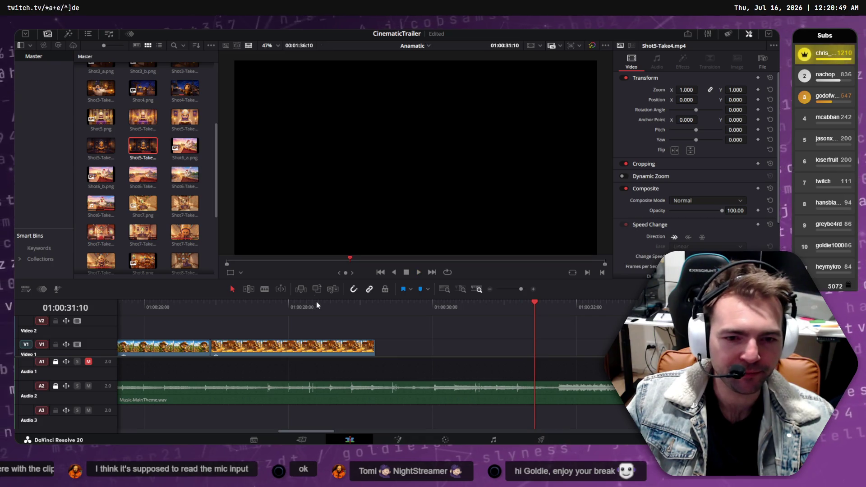
mouse_move(316, 302)
mouse_down()
mouse_move(118, 305)
mouse_move(616, 309)
mouse_move(96, 318)
mouse_up()
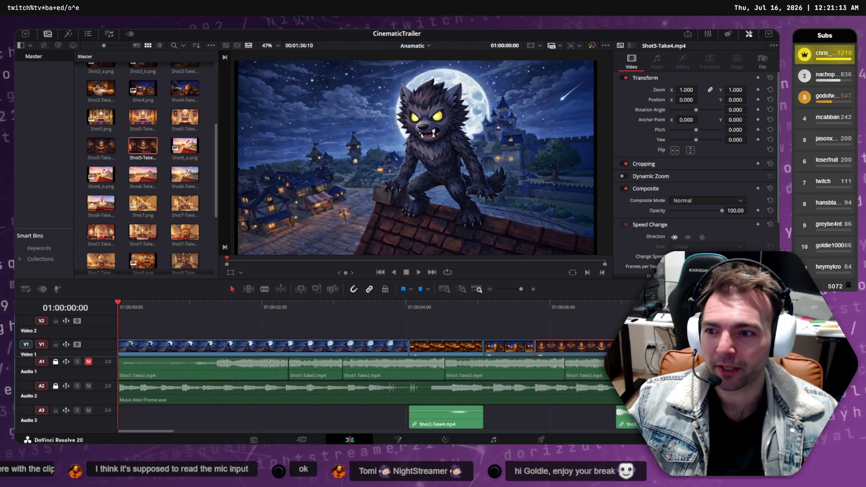
Scrub through the opening and bedroom shots, then play the trailer from the timeline start
mouse_move(449, 312)
mouse_down()
mouse_move(294, 307)
mouse_move(659, 305)
mouse_move(417, 307)
mouse_up()
mouse_move(512, 311)
mouse_down()
mouse_move(758, 306)
mouse_move(165, 307)
mouse_move(594, 305)
mouse_up()
key(space)
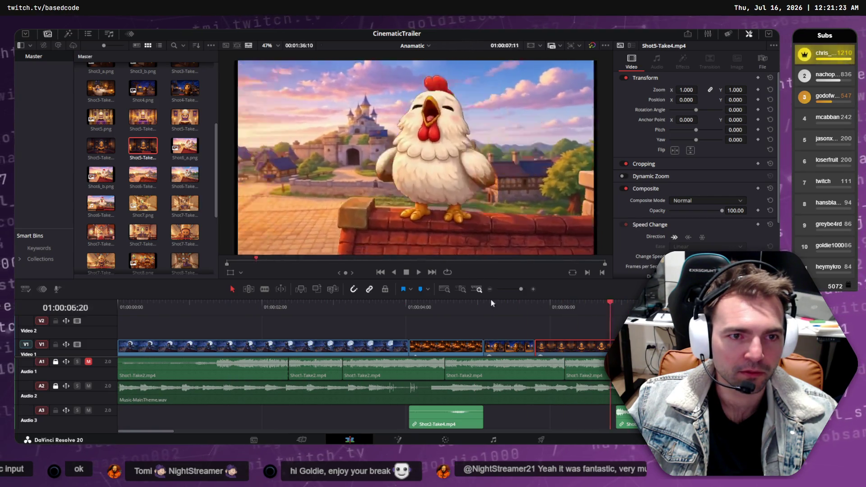
key(Home)
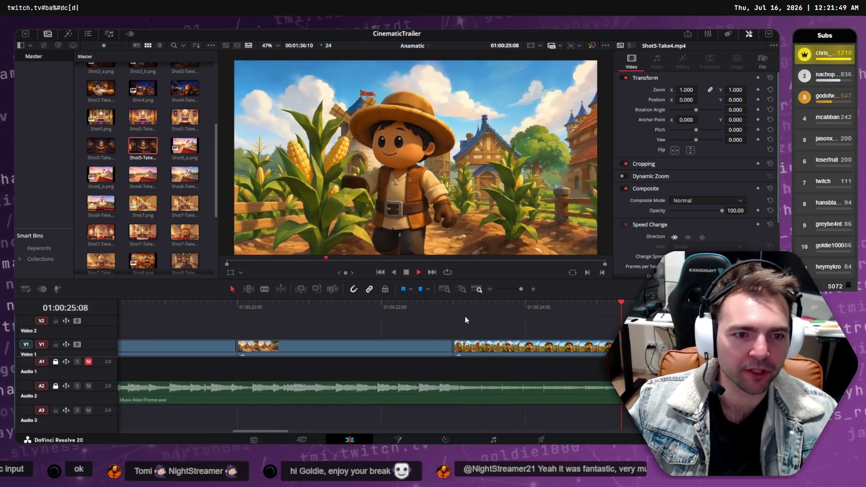
key(space)
Snap Resolve to the left half of the screen and move over to the ChatGPT conversation
key(super+Left)
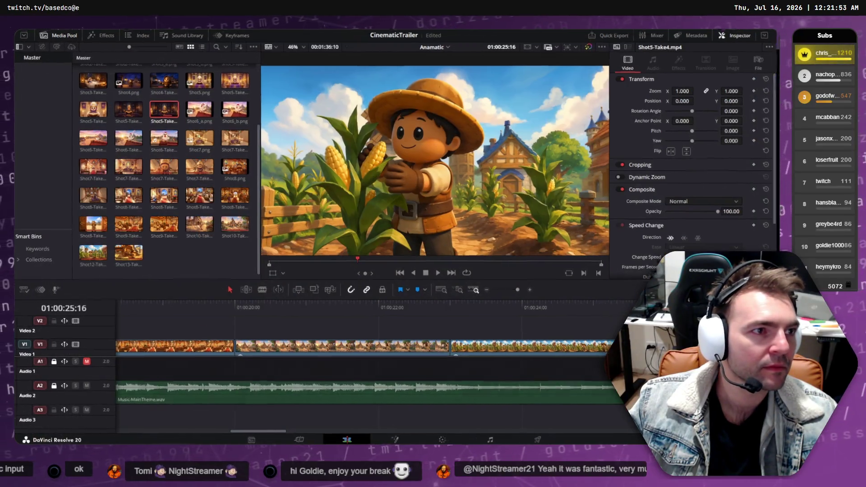
click(663, 53)
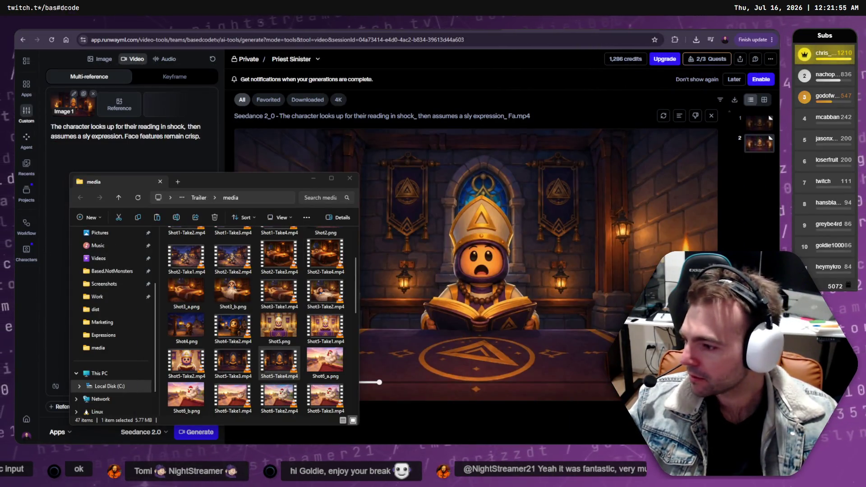
key(alt+Tab)
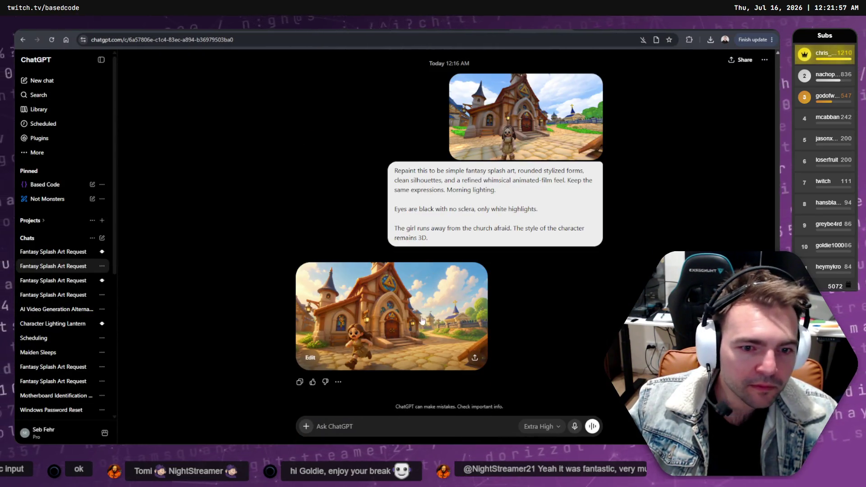
Review the church image, then resend the prompt edited to say 'white' sclera, for black eyes
click(423, 321)
key(Escape)
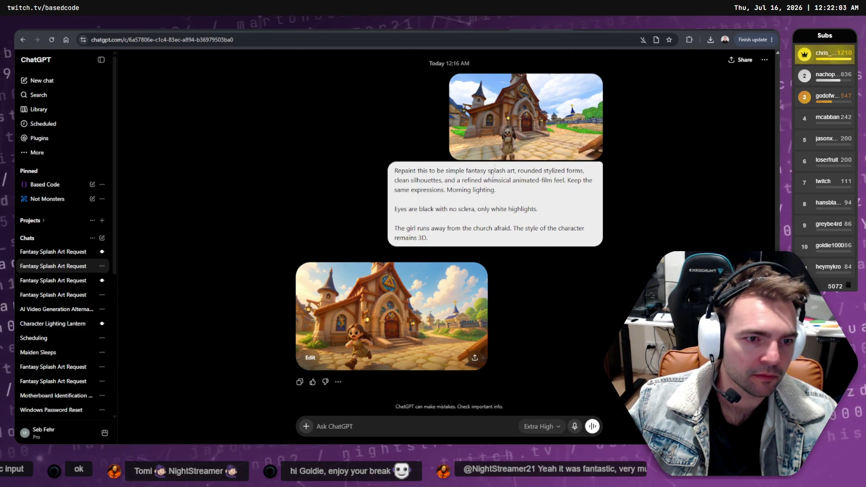
right_click(504, 118)
click(567, 256)
text(white)
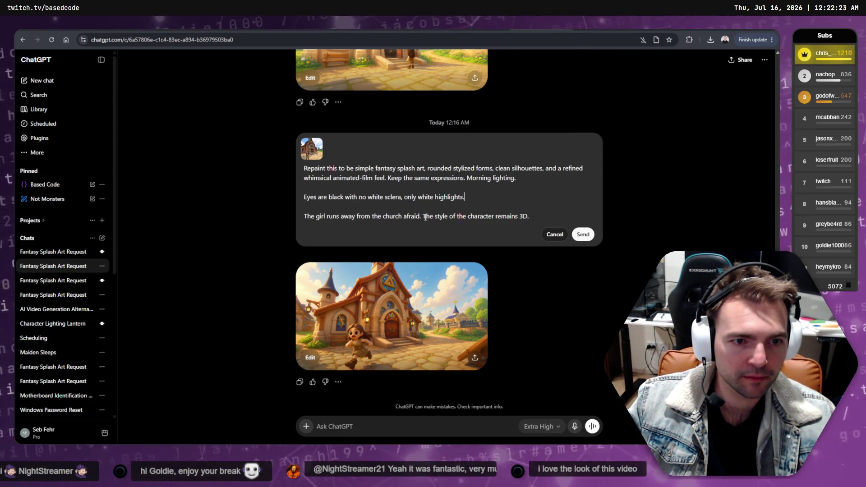
drag(425, 217, 575, 217)
click(537, 216)
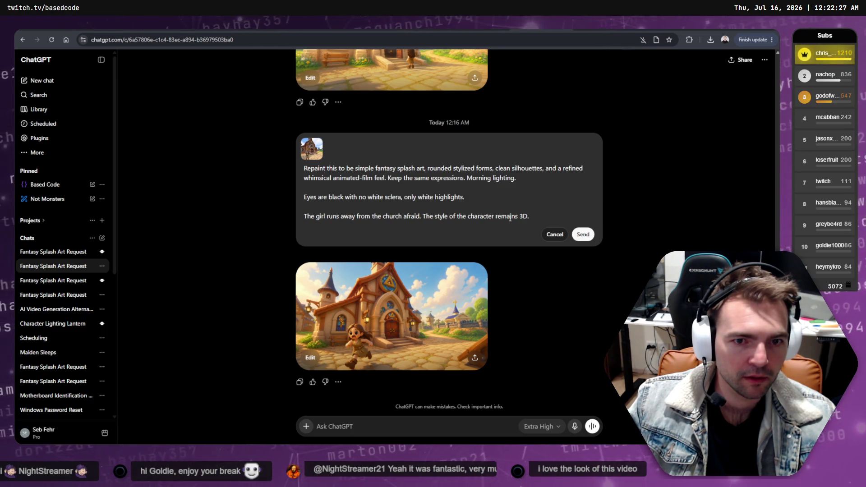
click(583, 235)
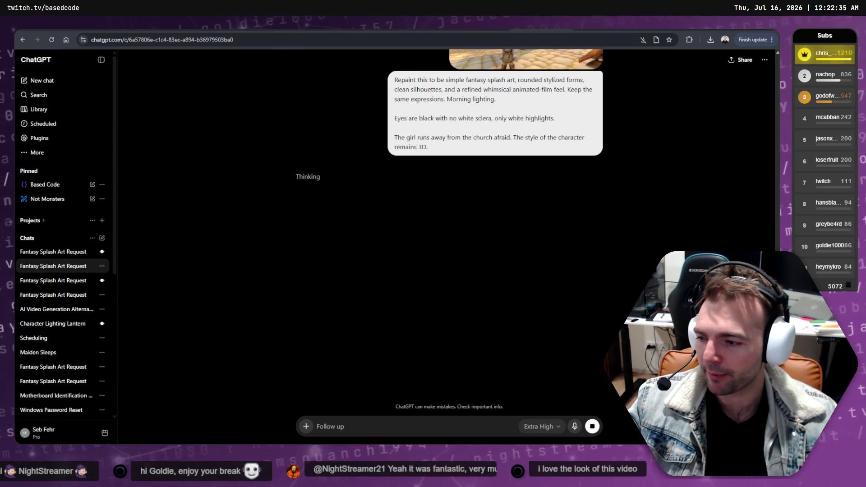
key(alt+Tab)
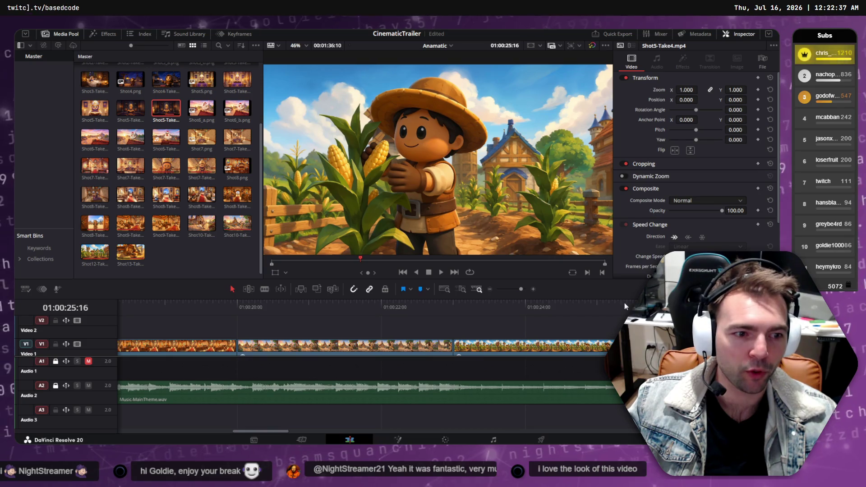
drag(474, 304, 451, 302)
key(space)
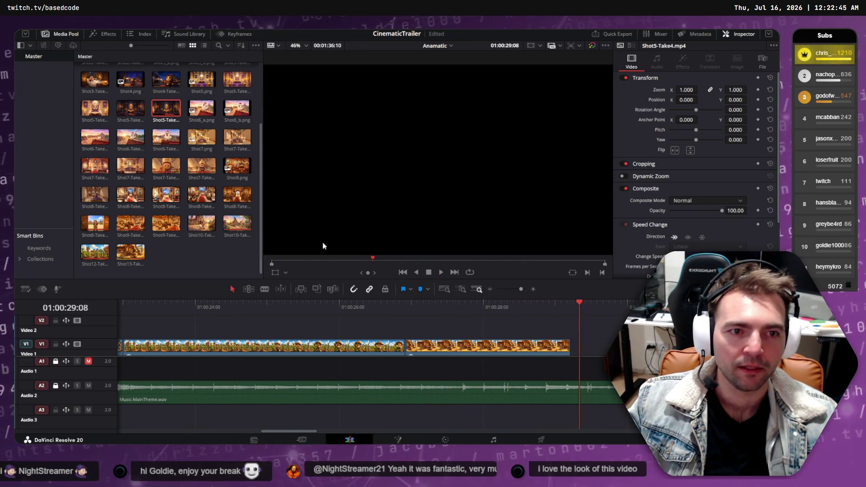
mouse_move(334, 300)
mouse_down()
mouse_move(121, 306)
mouse_move(182, 304)
mouse_up()
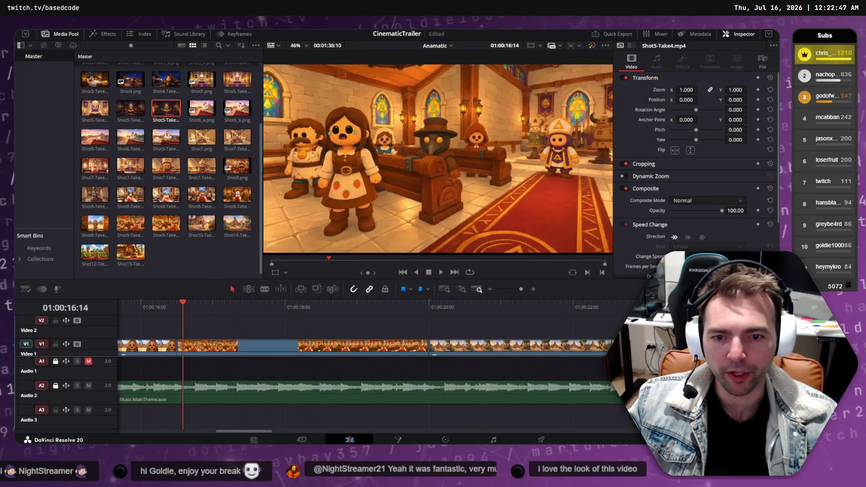
key(Home)
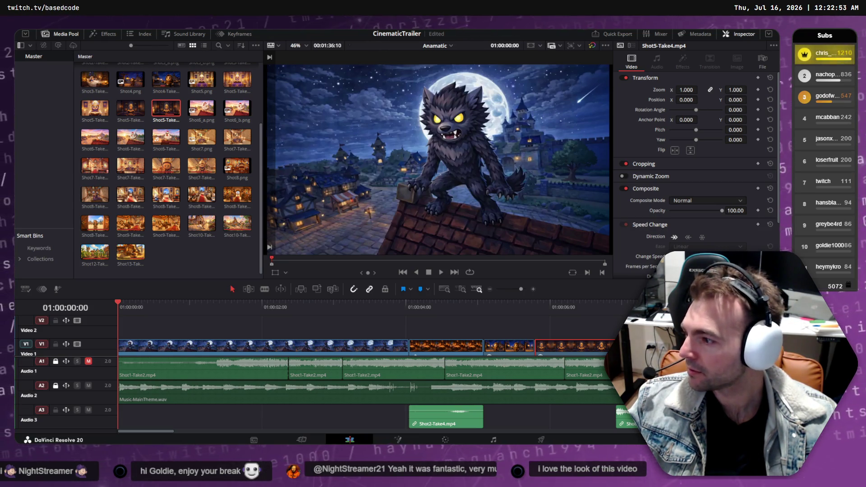
mouse_move(118, 303)
mouse_down()
mouse_move(220, 305)
mouse_move(140, 318)
mouse_move(133, 305)
mouse_up()
key(space)
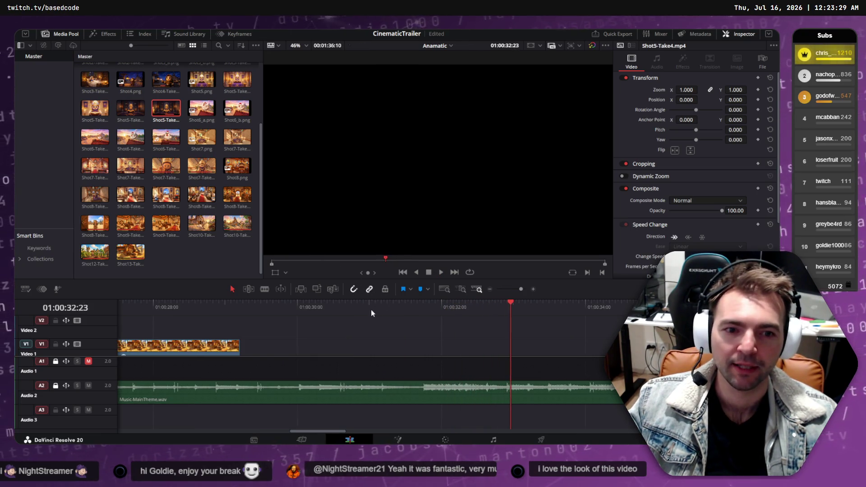
mouse_move(371, 309)
mouse_down()
mouse_move(135, 310)
mouse_move(294, 315)
mouse_move(183, 309)
mouse_up()
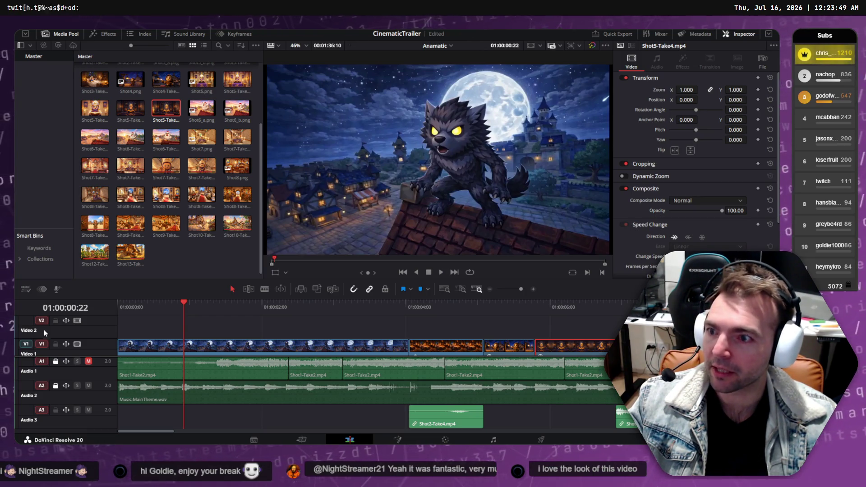
key(Home)
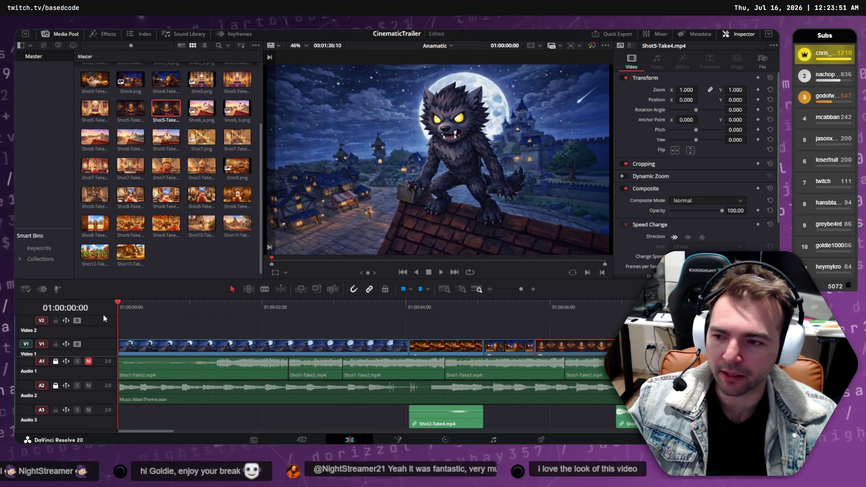
key(space)
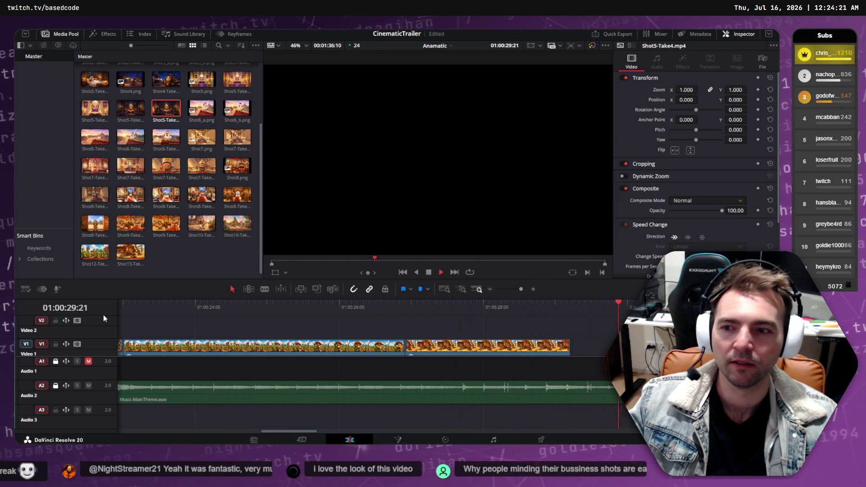
key(space)
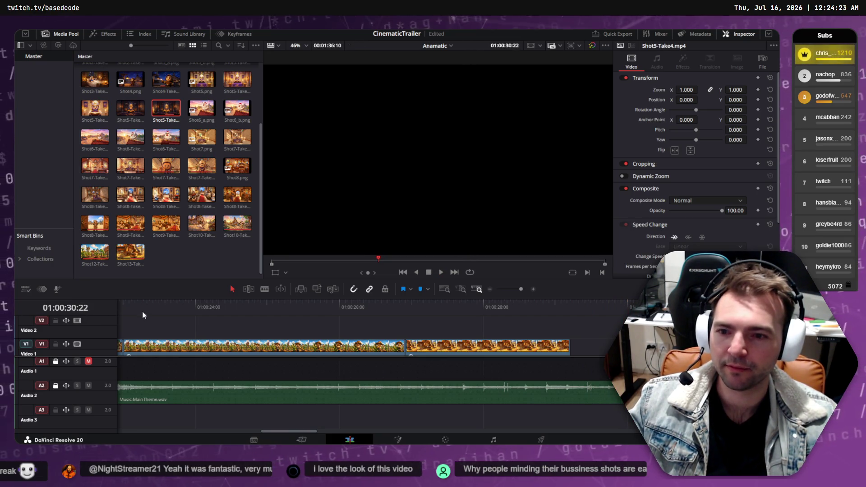
key(Home)
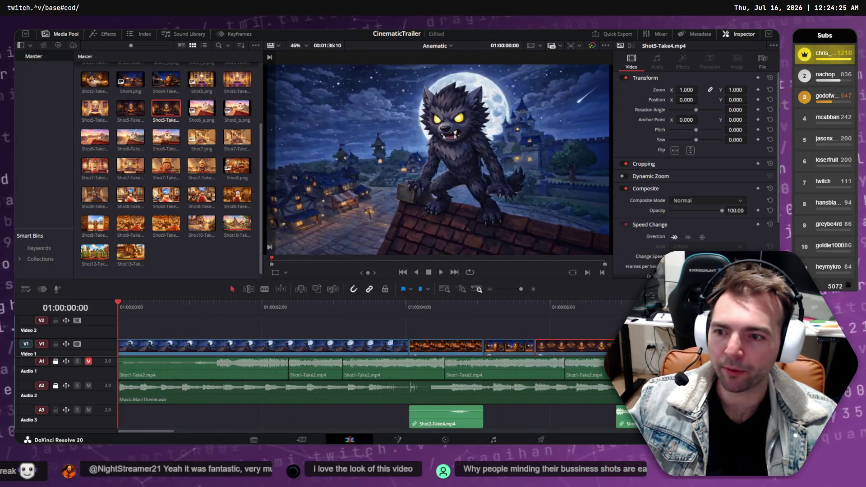
click(165, 305)
mouse_move(165, 304)
mouse_down()
mouse_move(614, 305)
mouse_move(421, 305)
mouse_move(600, 300)
mouse_move(485, 304)
mouse_up()
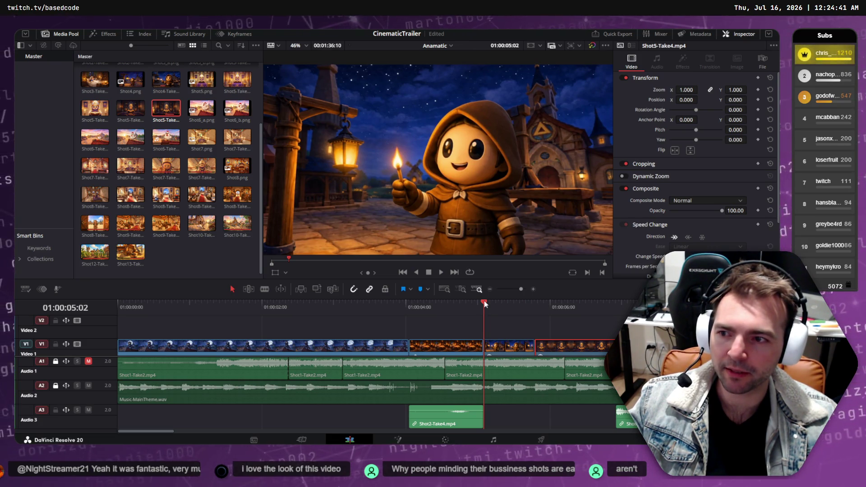
mouse_move(485, 304)
mouse_down()
mouse_move(434, 304)
mouse_move(653, 307)
mouse_up()
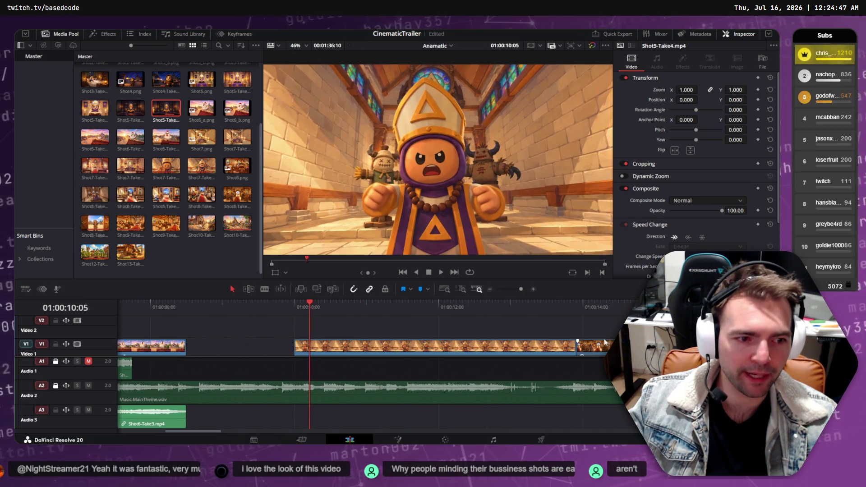
Preview the running-girl through corn-field shots around 01:00:24 on the zoomed-out timeline
scroll(577, 344, down, 2)
scroll(421, 317, down, 2)
scroll(271, 322, down, 2)
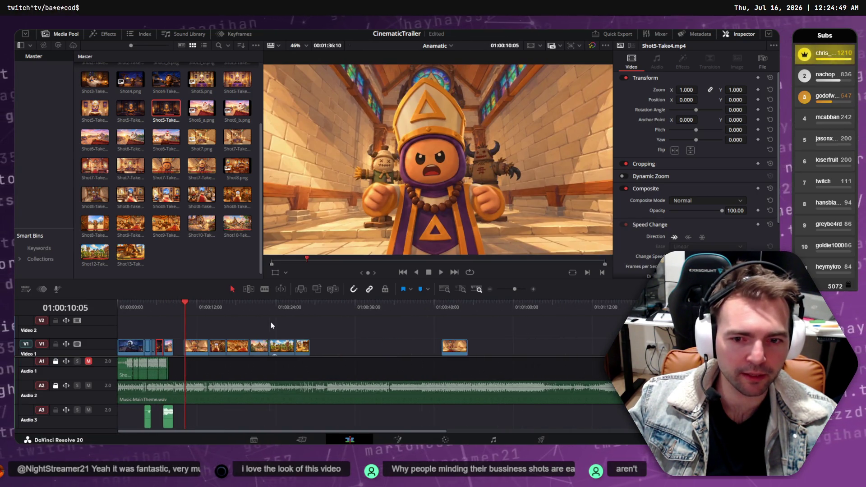
click(307, 308)
mouse_move(307, 311)
mouse_down()
mouse_move(364, 303)
mouse_move(326, 311)
mouse_up()
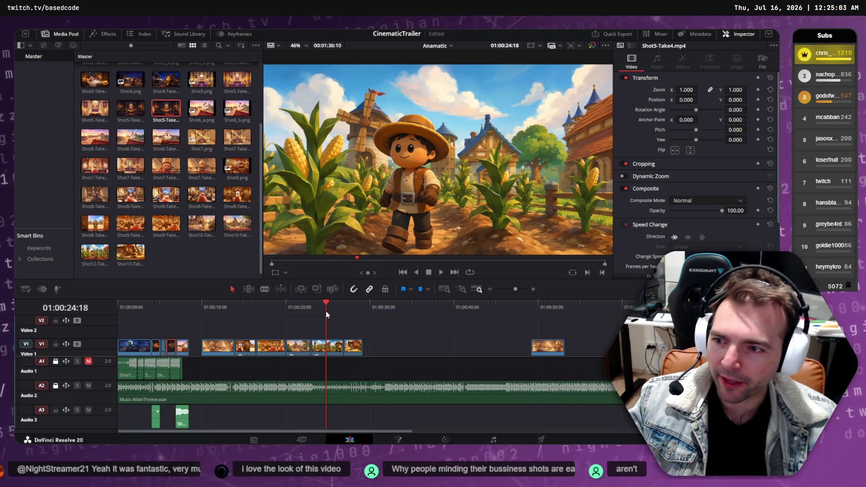
mouse_move(293, 309)
mouse_down()
mouse_move(356, 309)
mouse_move(209, 317)
mouse_move(347, 308)
mouse_move(310, 308)
mouse_move(329, 305)
mouse_up()
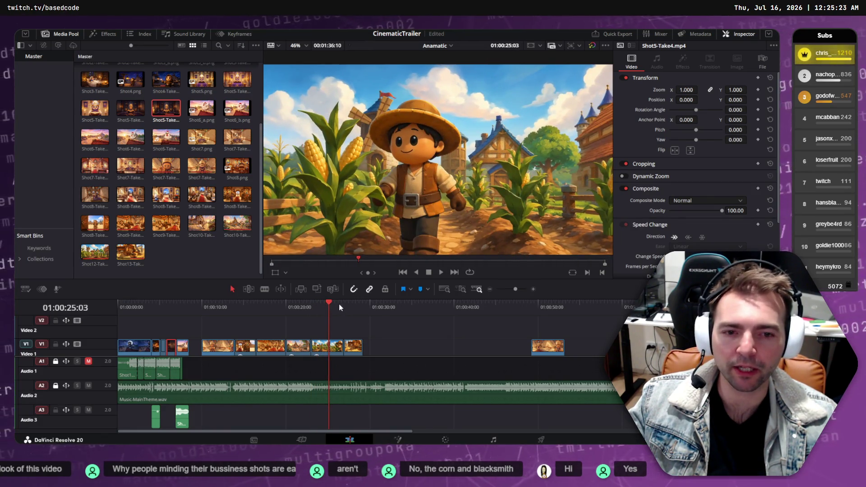
Trim four frames off the bishop clip's start on V1 and review the cut around 01:00:12
click(311, 305)
mouse_move(312, 306)
mouse_down()
mouse_move(361, 312)
mouse_move(311, 315)
mouse_up()
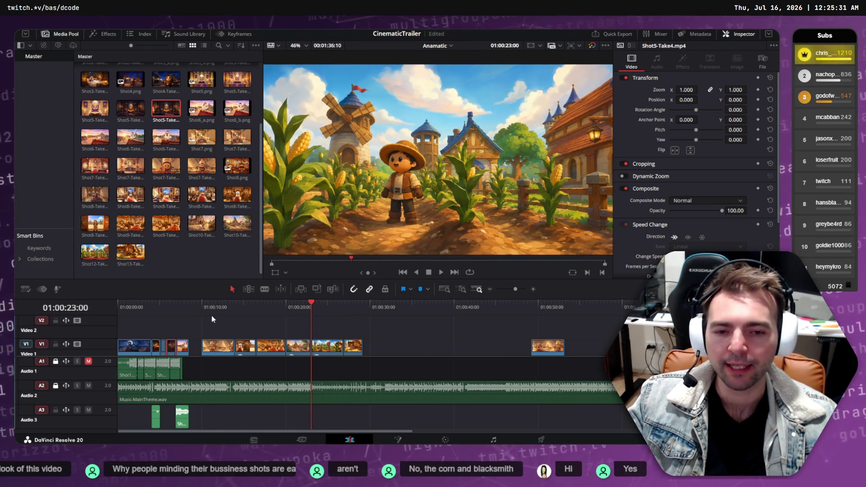
mouse_move(313, 305)
mouse_down()
mouse_move(207, 308)
mouse_move(238, 309)
mouse_move(218, 309)
mouse_up()
drag(203, 345, 210, 346)
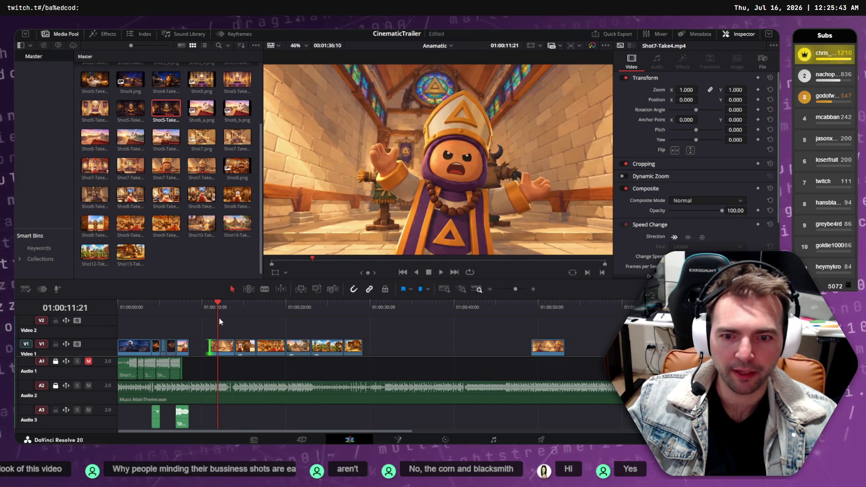
mouse_move(216, 301)
mouse_down()
mouse_move(204, 302)
mouse_move(364, 306)
mouse_up()
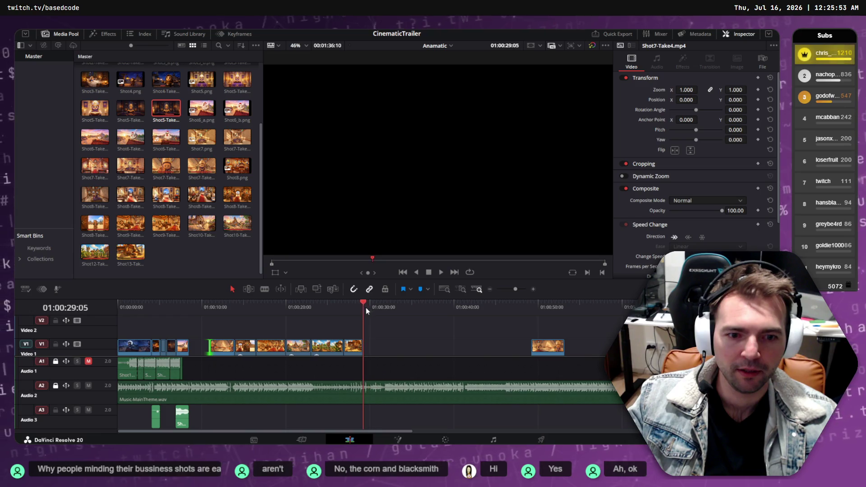
Drag the corn-field and blacksmith clips about +04:08 later on V1, then nudge them slightly further
click(365, 317)
drag(342, 355, 362, 351)
click(383, 304)
key(space)
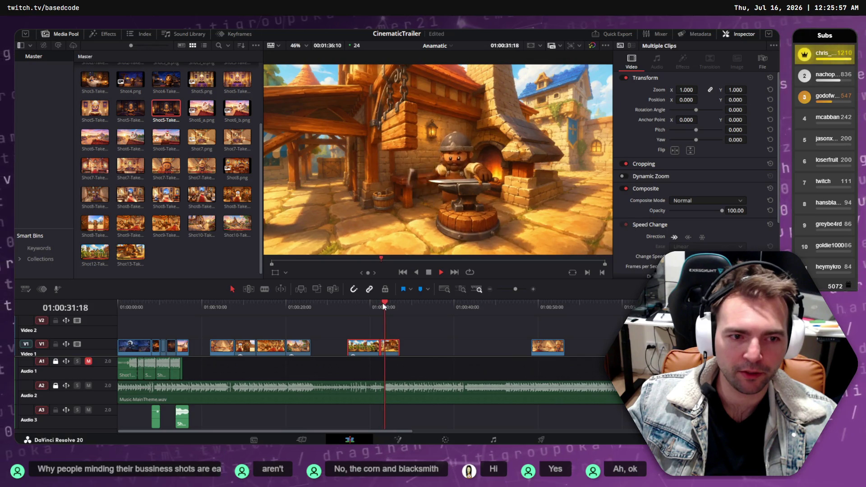
key(space)
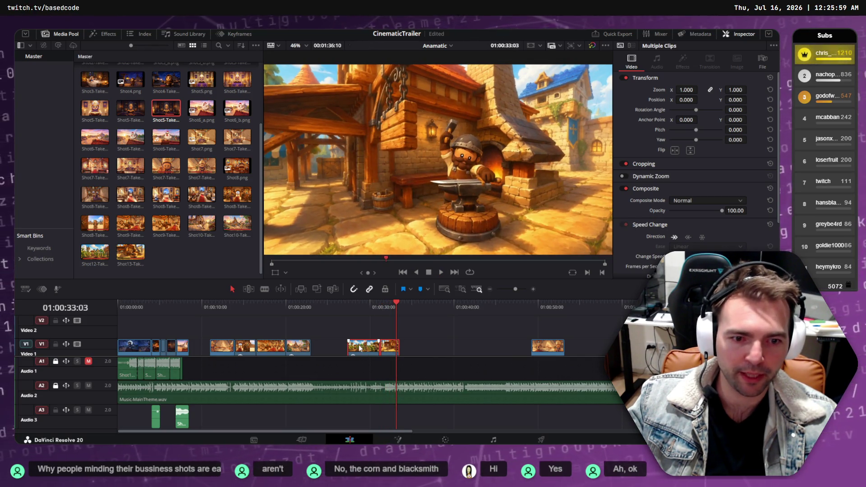
drag(359, 348, 366, 347)
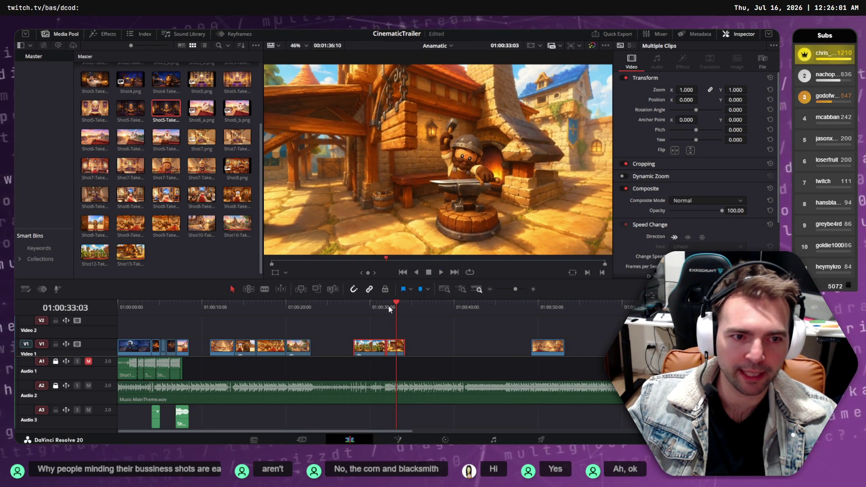
key(space)
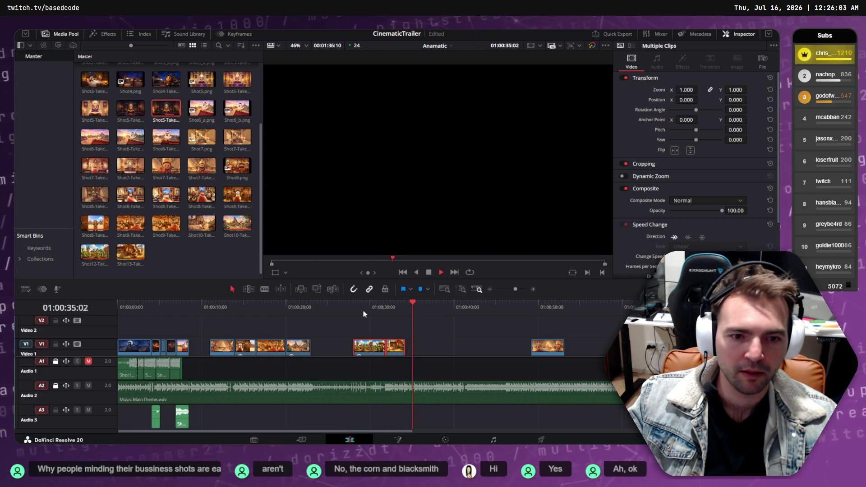
Review the reworked cut from the corn-field shot back to the werewolf opening
mouse_move(341, 310)
mouse_down()
mouse_move(288, 306)
mouse_move(410, 309)
mouse_move(229, 314)
mouse_move(350, 310)
mouse_move(304, 315)
mouse_up()
drag(350, 313, 219, 315)
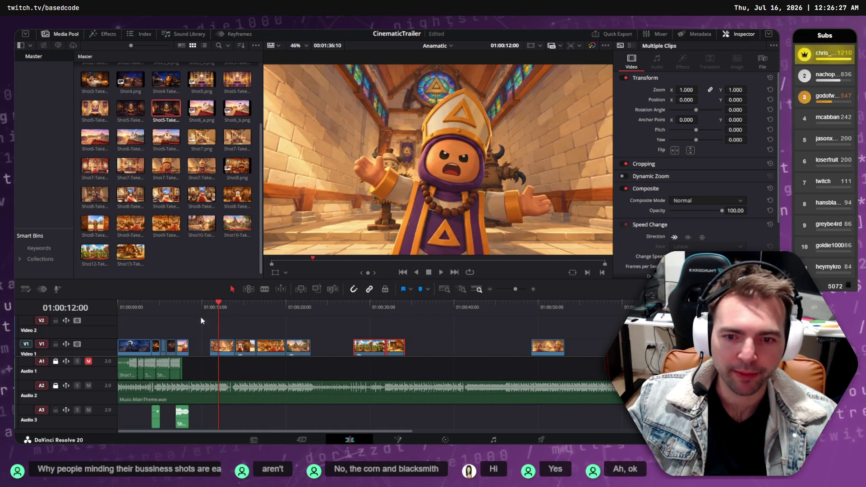
click(125, 307)
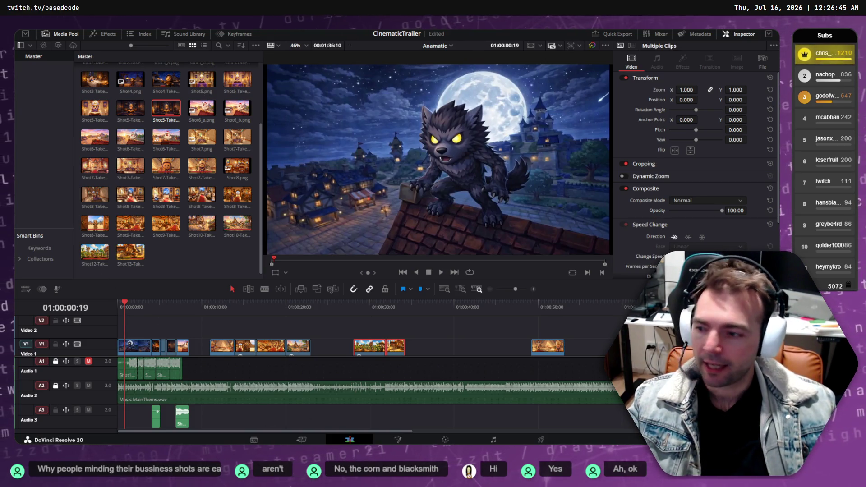
key(alt+Tab)
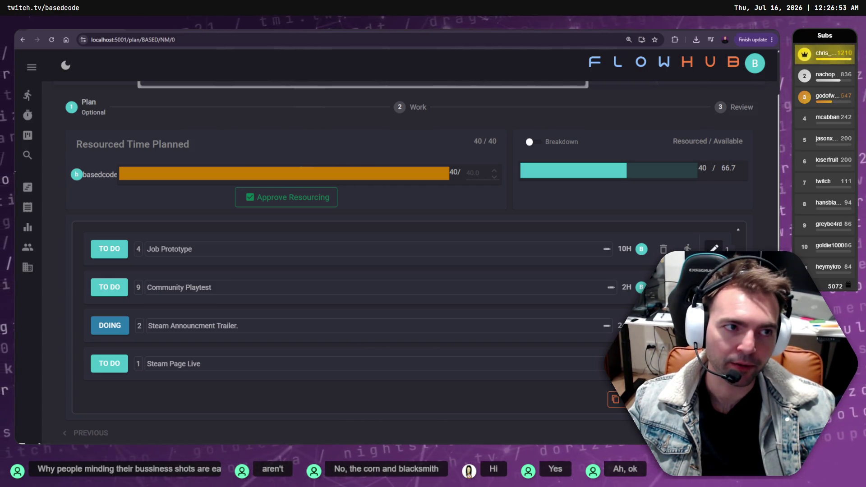
Compare the frightened-girl image with the sunny village plaza image in ChatGPT
key(alt+Tab)
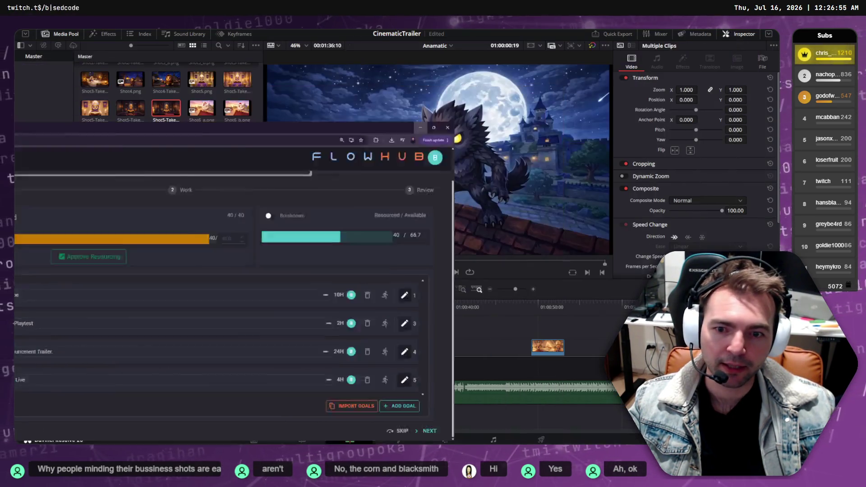
key(alt+Tab)
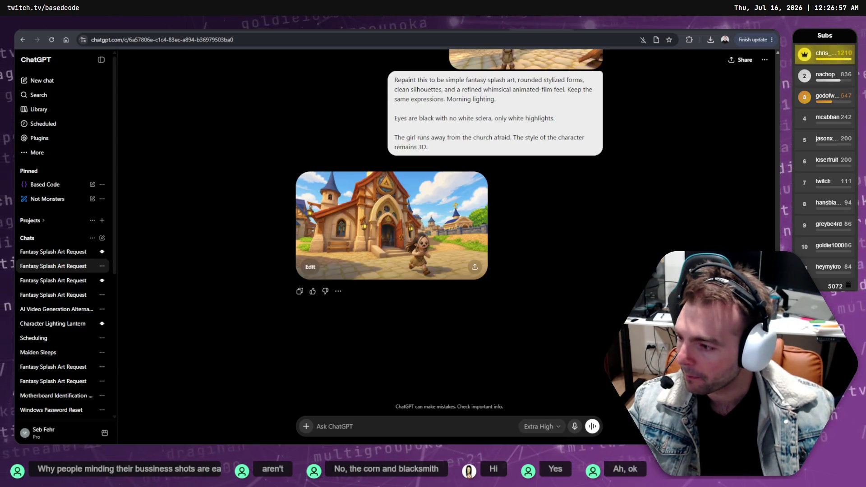
click(390, 266)
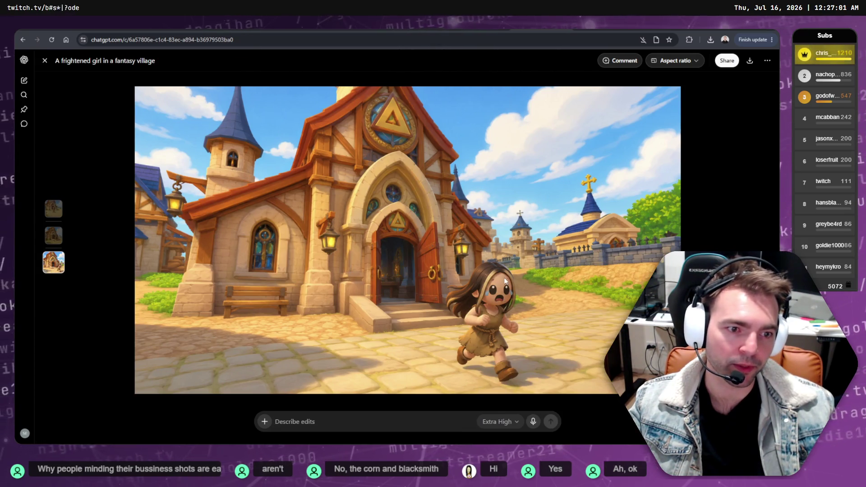
key(Escape)
scroll(404, 204, up, 5)
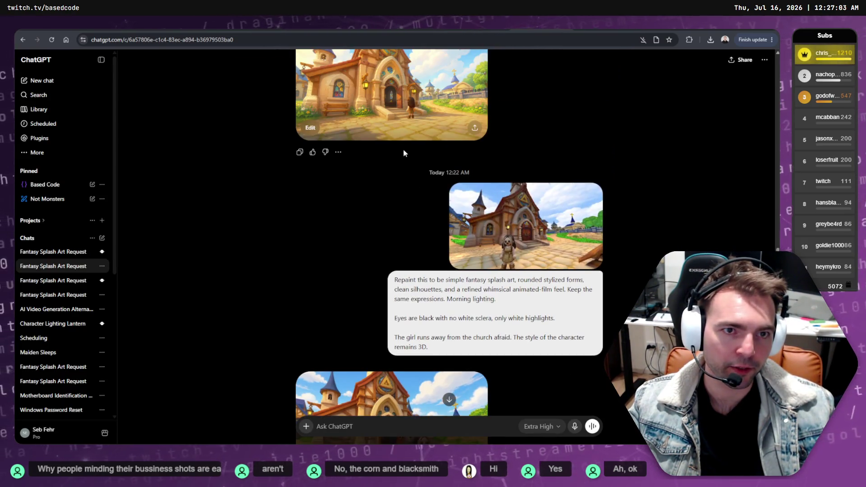
click(376, 112)
scroll(376, 111, down, 1)
scroll(376, 112, up, 1)
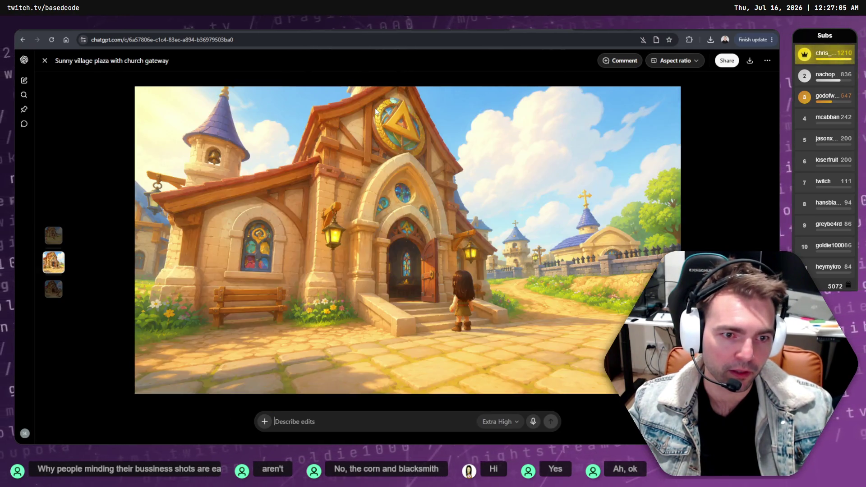
scroll(376, 112, down, 1)
scroll(376, 111, up, 1)
scroll(376, 111, down, 1)
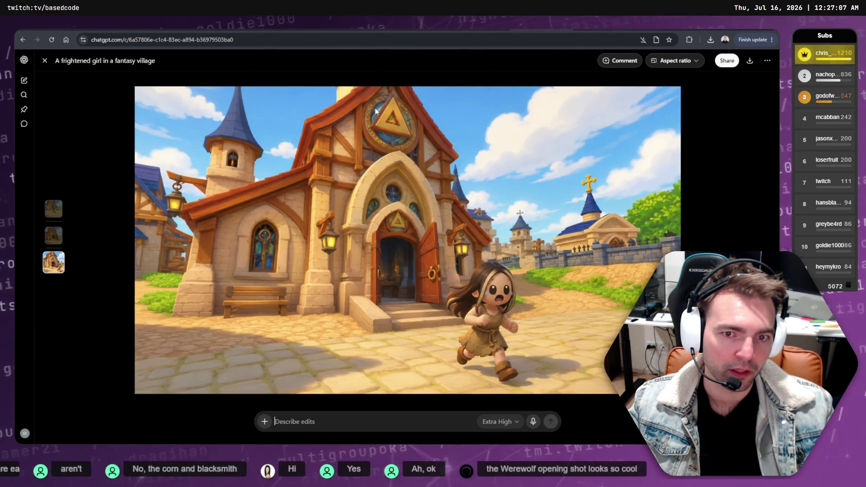
scroll(376, 111, up, 1)
scroll(376, 112, down, 1)
scroll(376, 112, up, 1)
scroll(376, 112, down, 1)
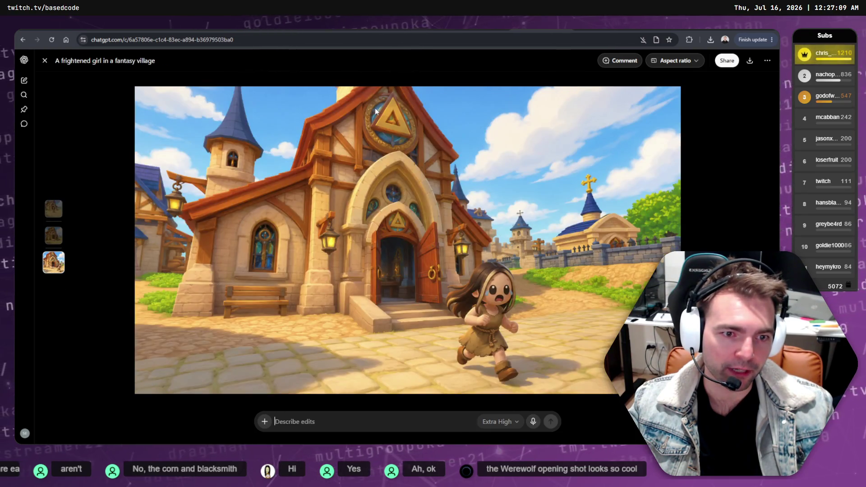
scroll(376, 112, up, 1)
scroll(376, 111, down, 1)
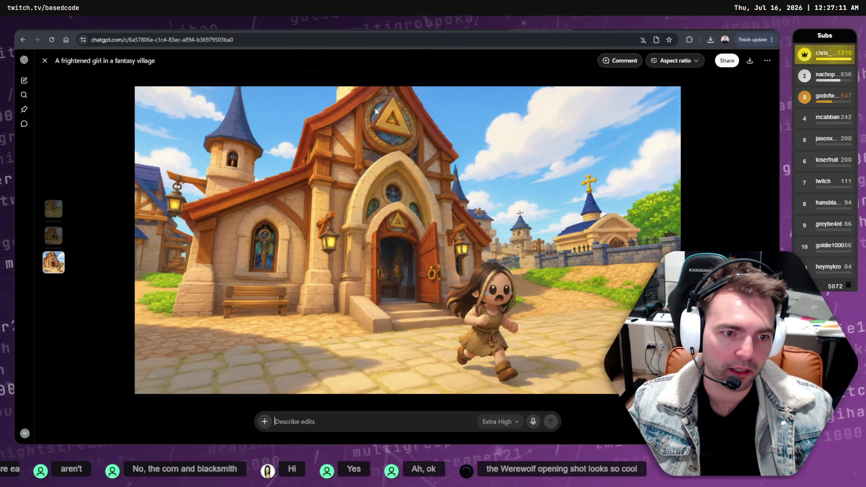
scroll(376, 111, up, 1)
scroll(376, 111, down, 1)
key(Escape)
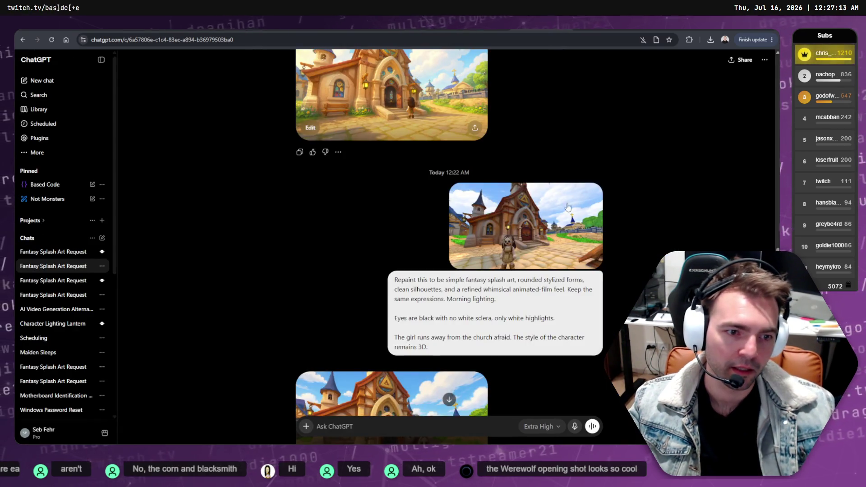
scroll(497, 239, down, 2)
Copy the latest frightened-girl image to the clipboard
click(393, 311)
right_click(514, 263)
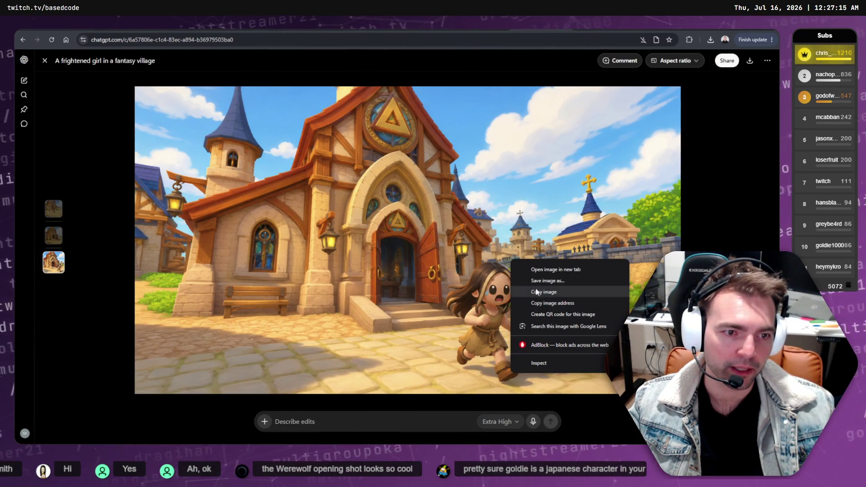
click(544, 292)
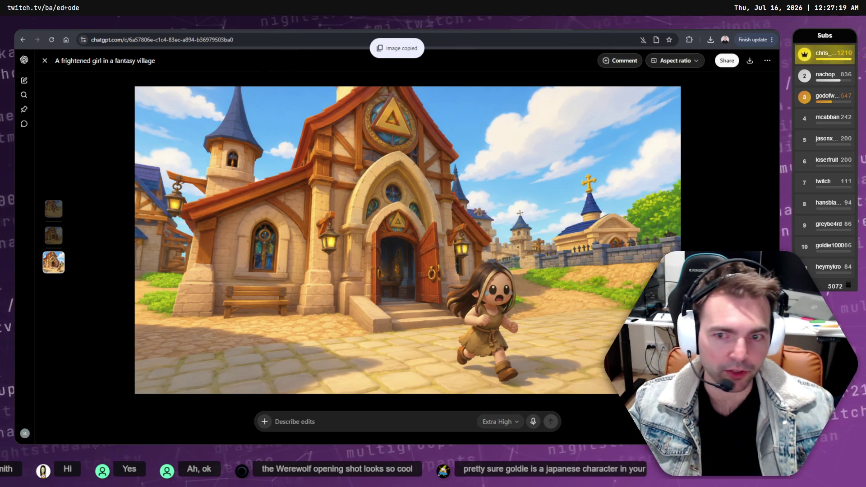
key(alt+Tab)
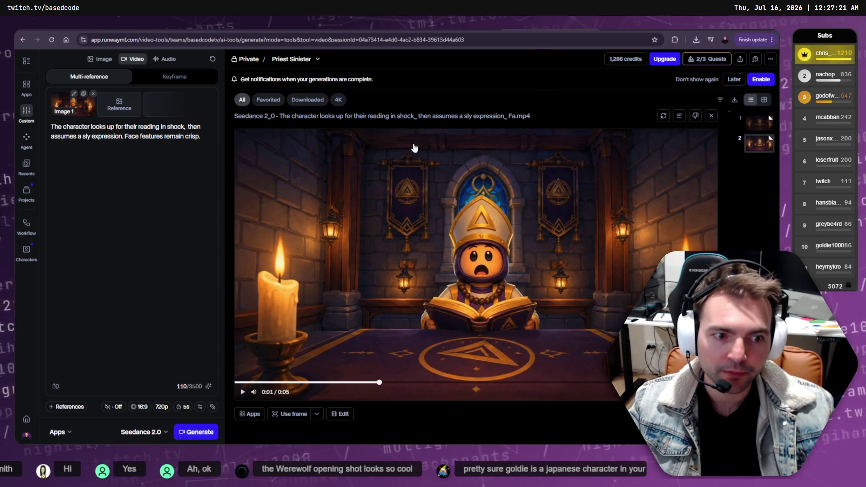
In the Vagabond Flees session, remove the old Image 1 reference and cancel the upload file picker
key(ctrl+Tab)
key(ctrl+Tab)
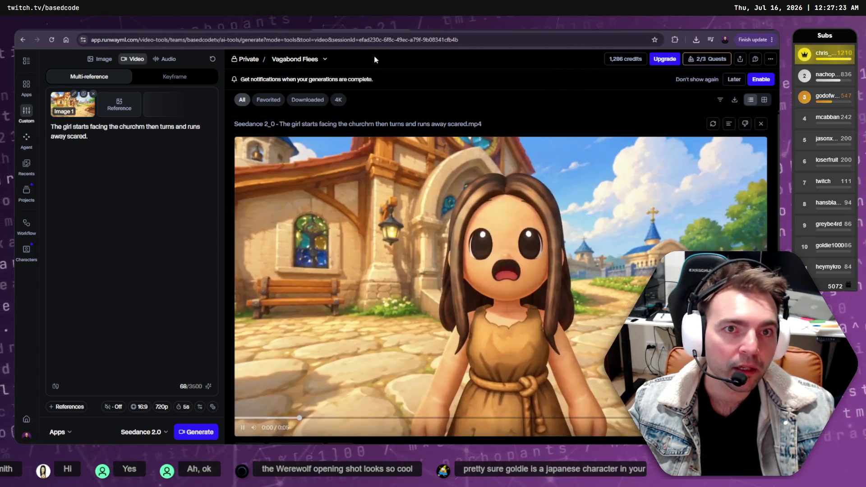
click(93, 93)
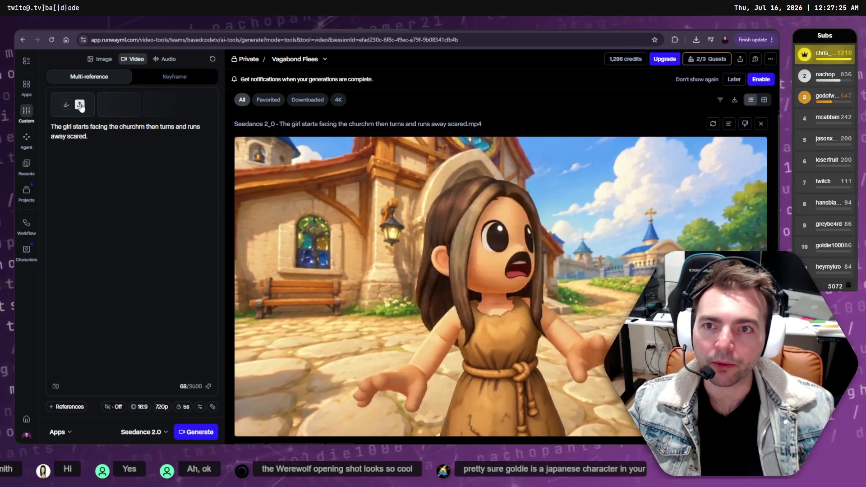
click(73, 103)
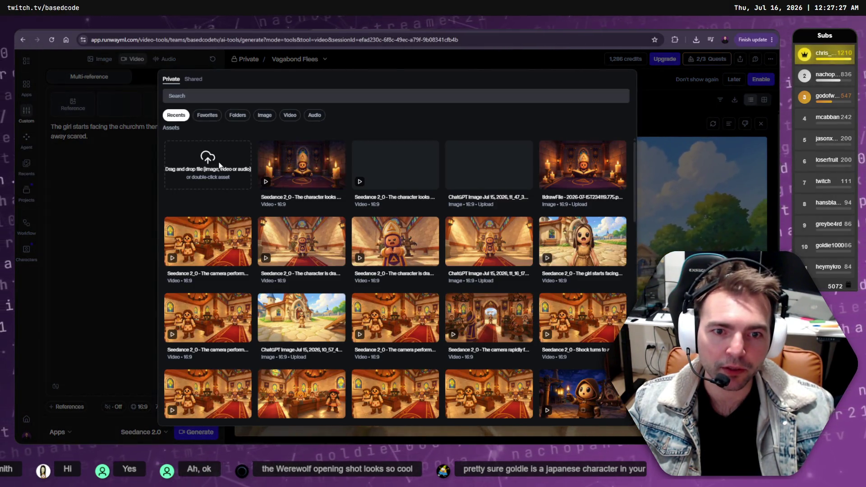
click(229, 163)
scroll(297, 176, down, 10)
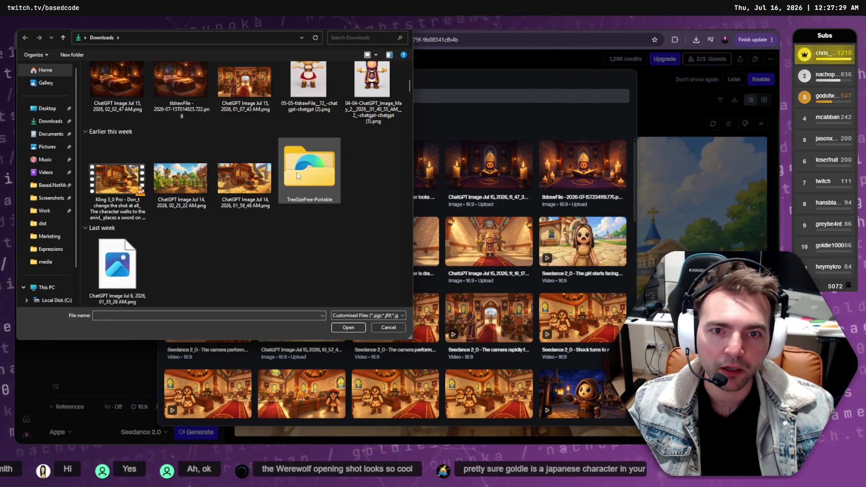
scroll(259, 197, up, 8)
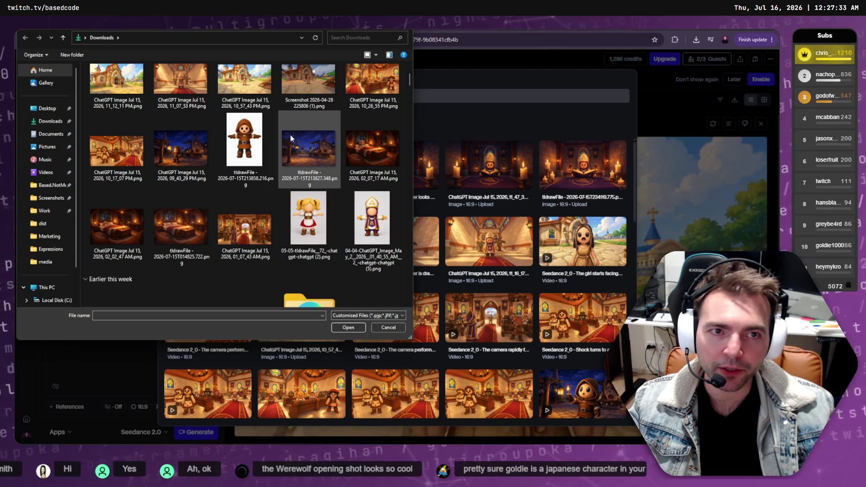
scroll(285, 160, up, 5)
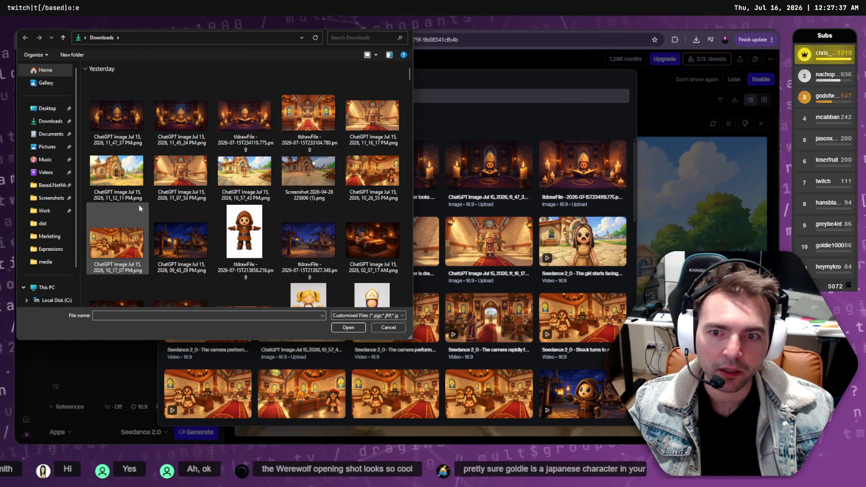
key(Escape)
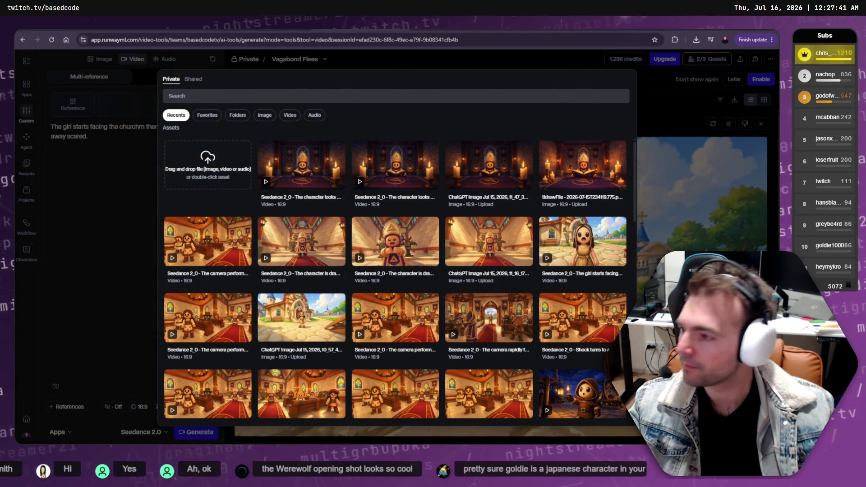
key(ctrl+Tab)
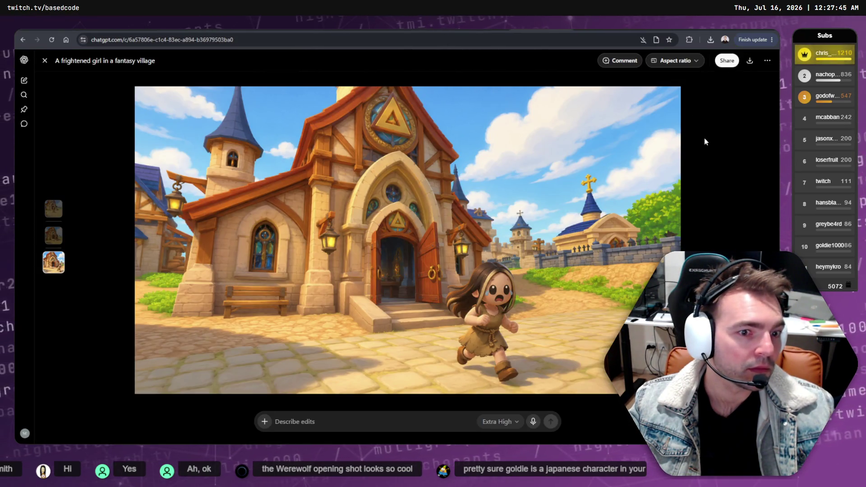
Open File Explorer on the Downloads folder and look through its images
click(710, 40)
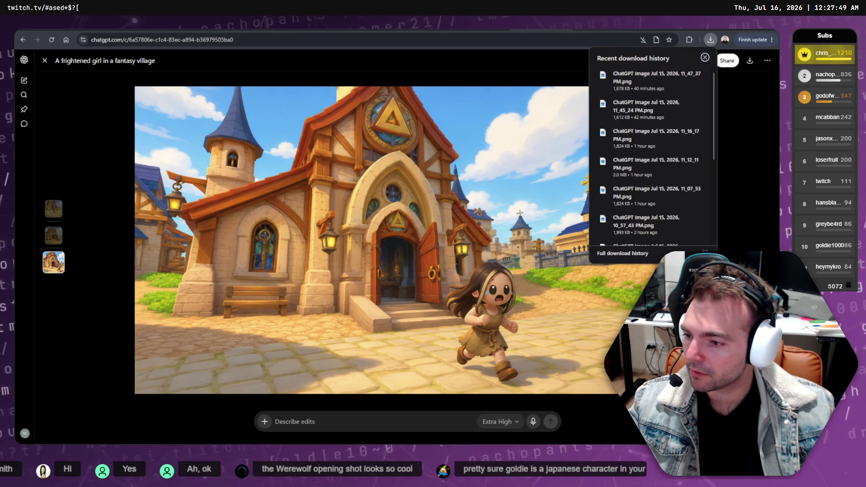
key(alt+Tab)
key(super+e)
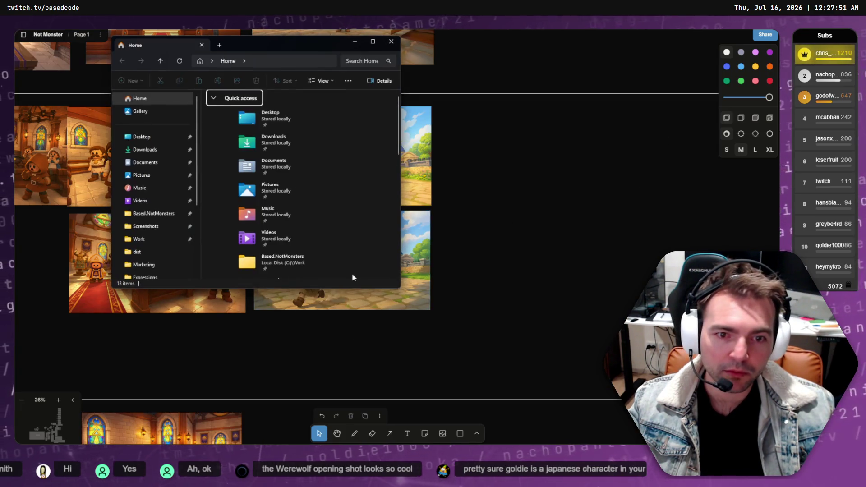
click(145, 150)
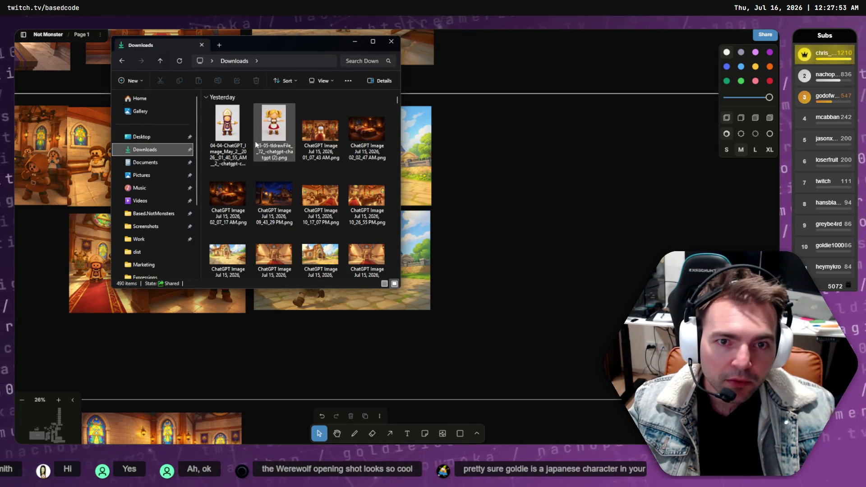
scroll(262, 148, down, 10)
scroll(273, 171, down, 1)
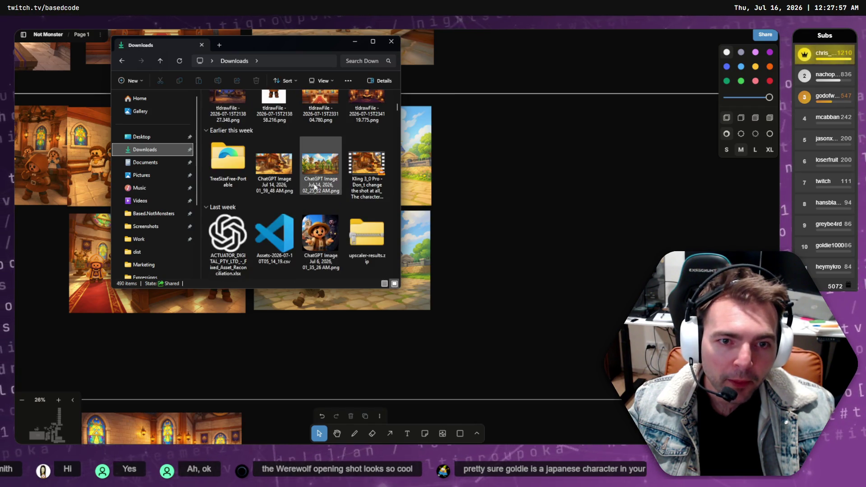
click(321, 163)
scroll(271, 149, up, 5)
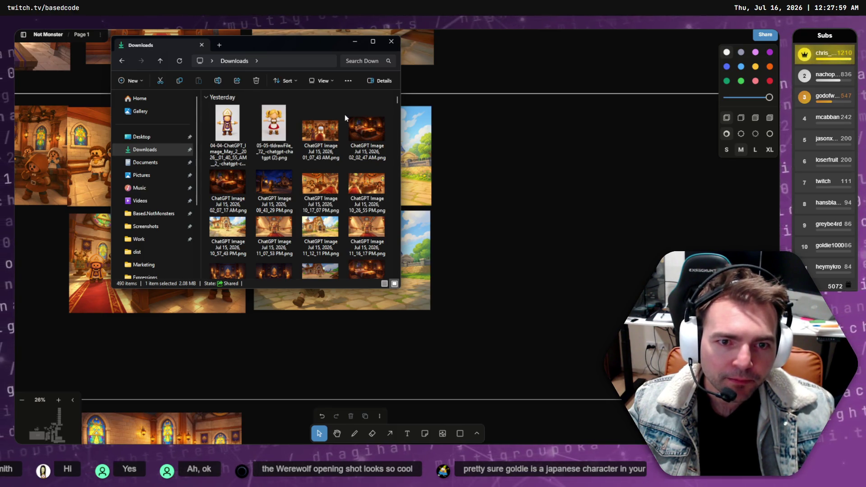
Switch Downloads to Details view, check the tldrawFile images, then close File Explorer
click(319, 82)
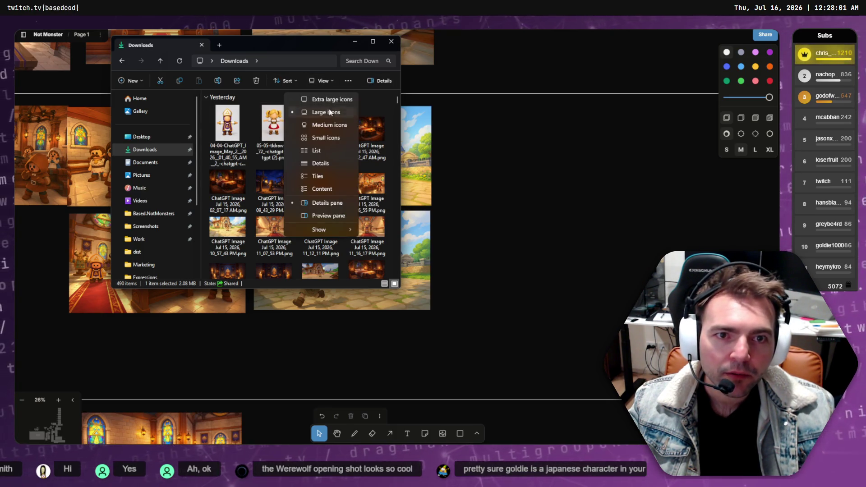
click(323, 165)
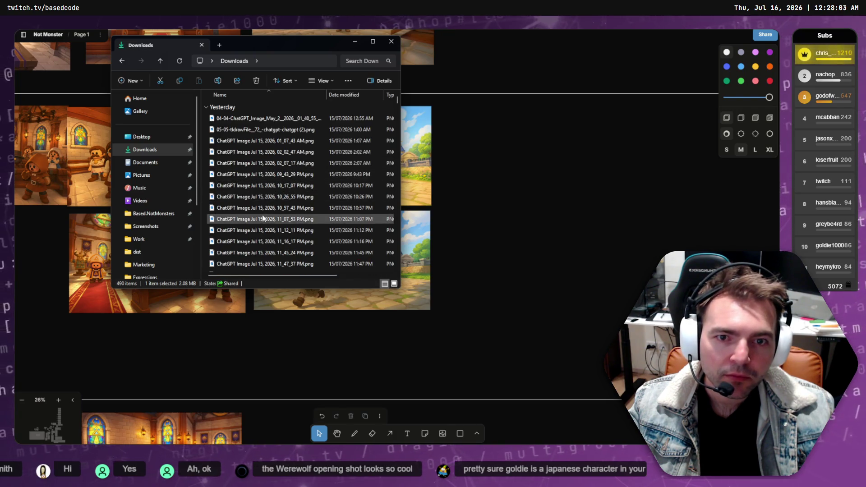
scroll(256, 248, down, 1)
scroll(266, 245, down, 1)
click(251, 234)
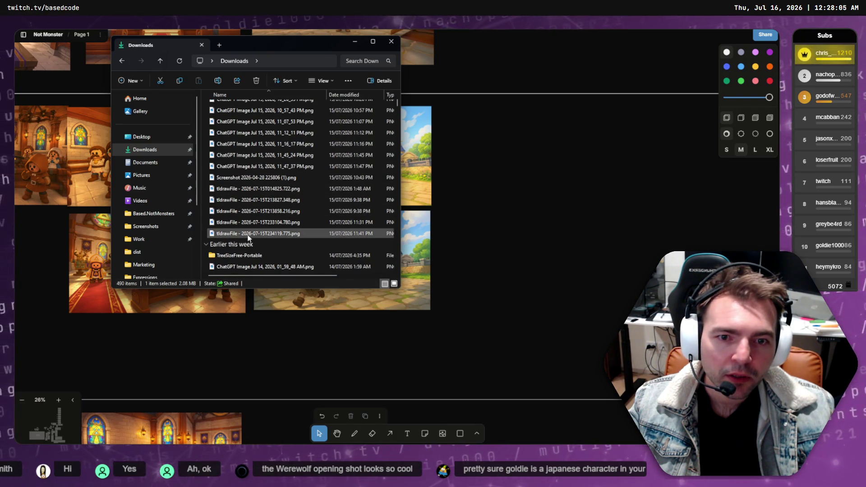
scroll(255, 233, up, 3)
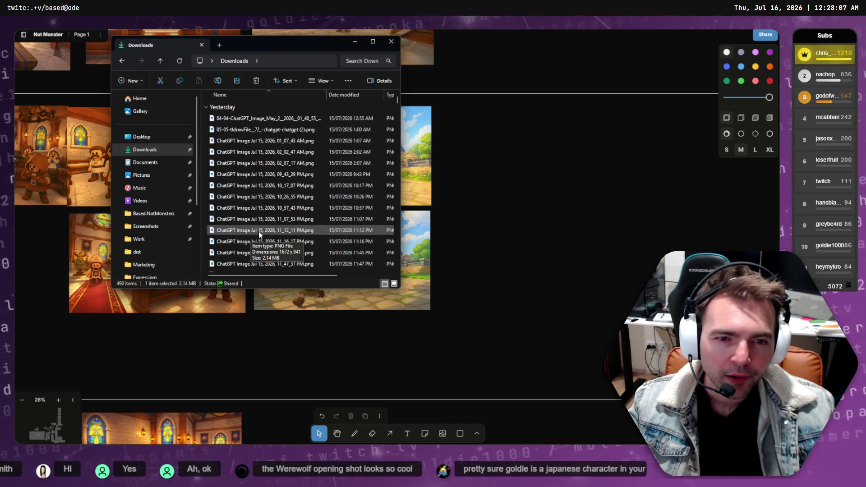
scroll(271, 222, down, 2)
scroll(267, 190, up, 2)
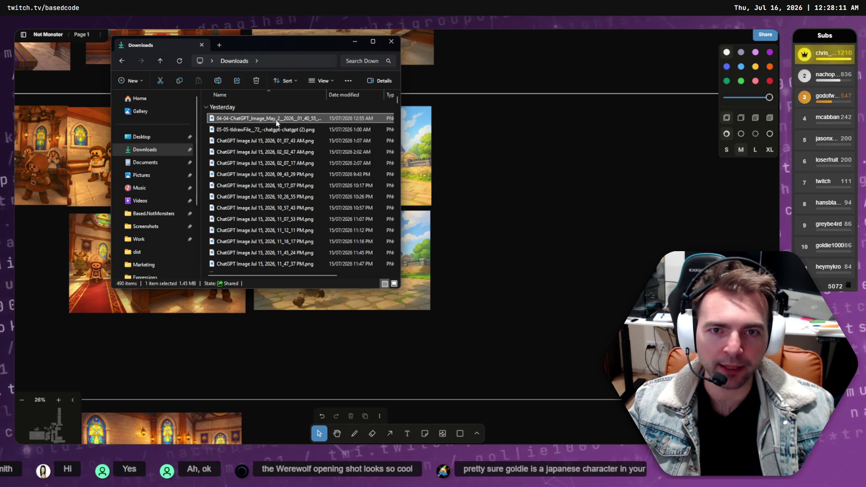
scroll(278, 127, down, 5)
click(288, 133)
scroll(287, 133, up, 5)
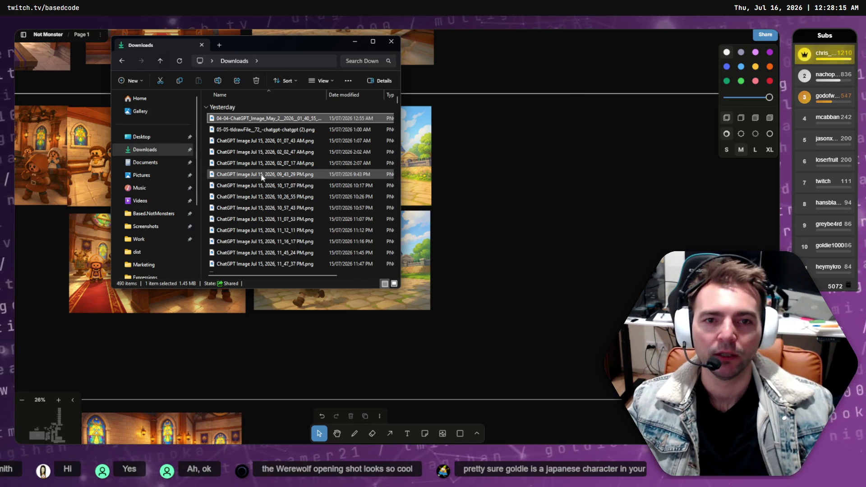
click(390, 41)
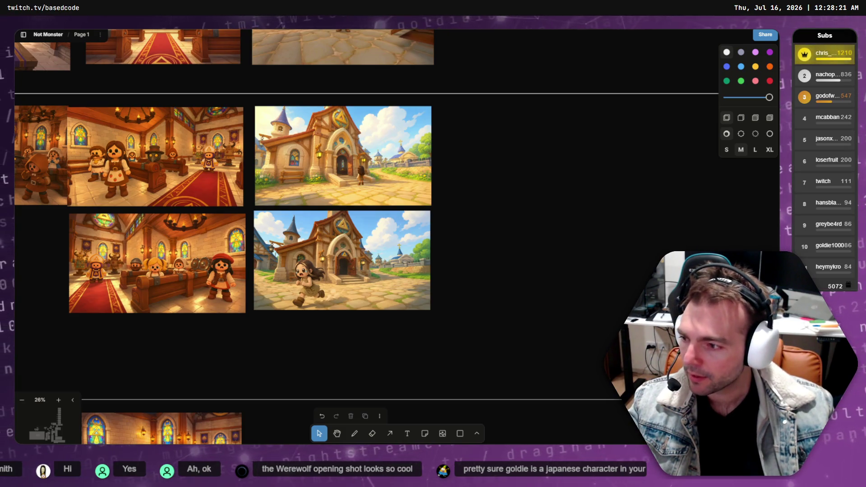
key(alt+Tab)
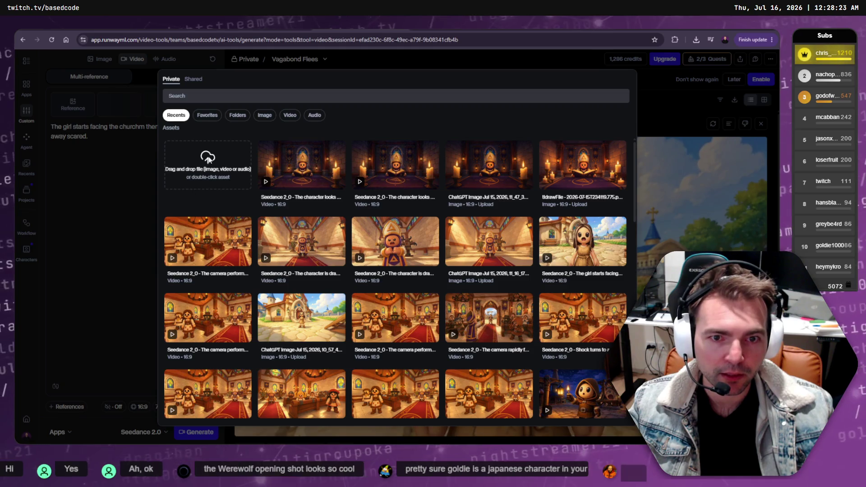
Browse Runway's upload picker in Downloads, cancel it, and return to the ChatGPT girl image
click(209, 160)
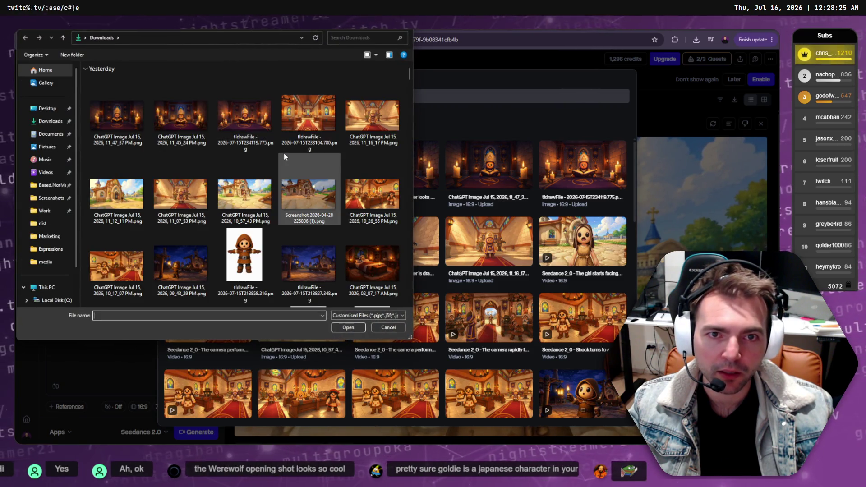
scroll(285, 156, down, 5)
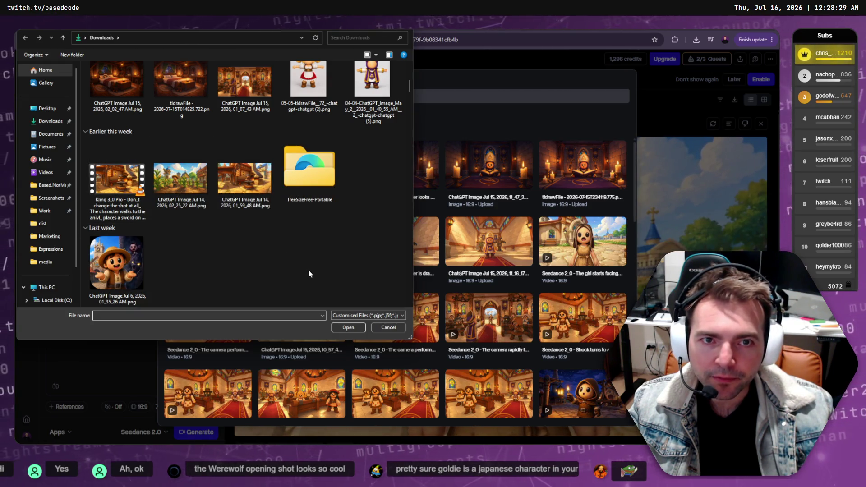
scroll(309, 274, up, 5)
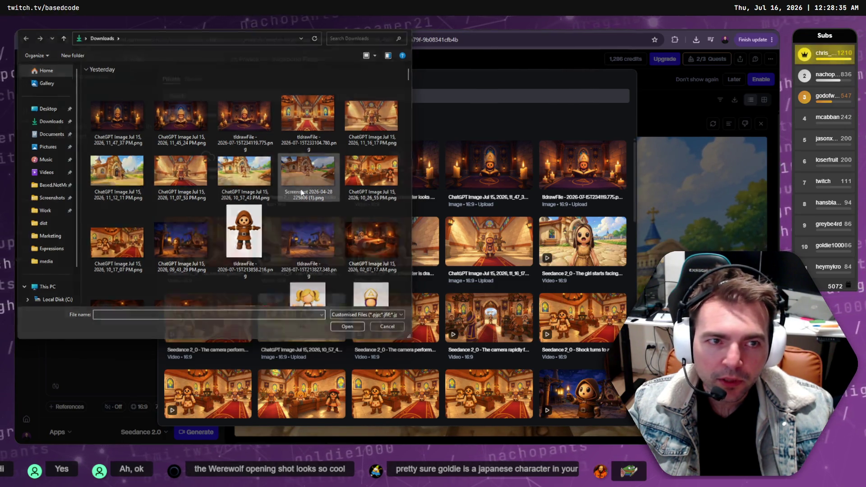
key(Escape)
key(alt+Tab)
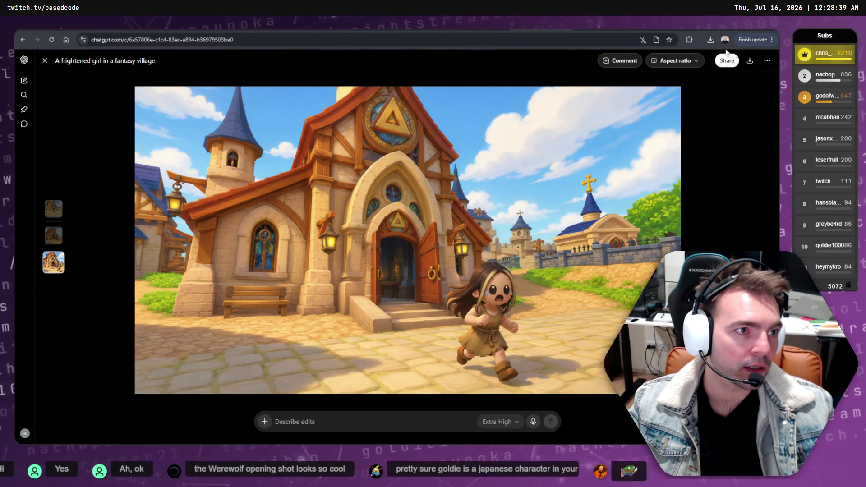
Check the browser's recent downloads list for the girl image
click(710, 39)
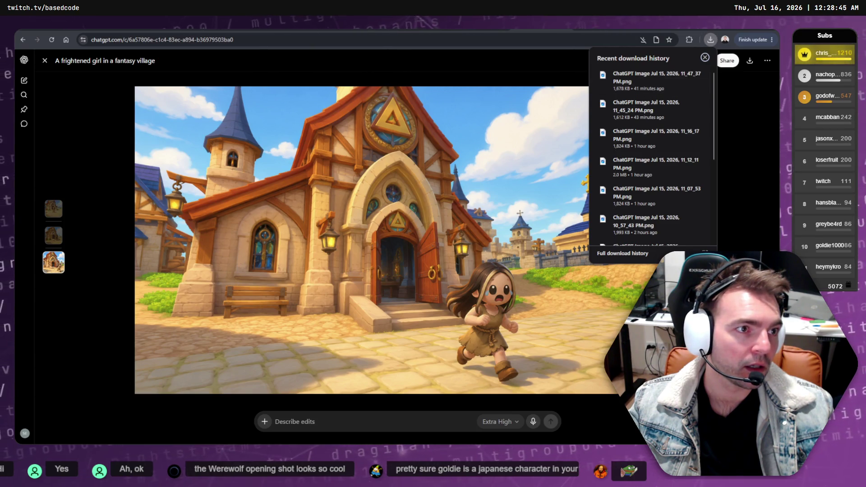
click(711, 40)
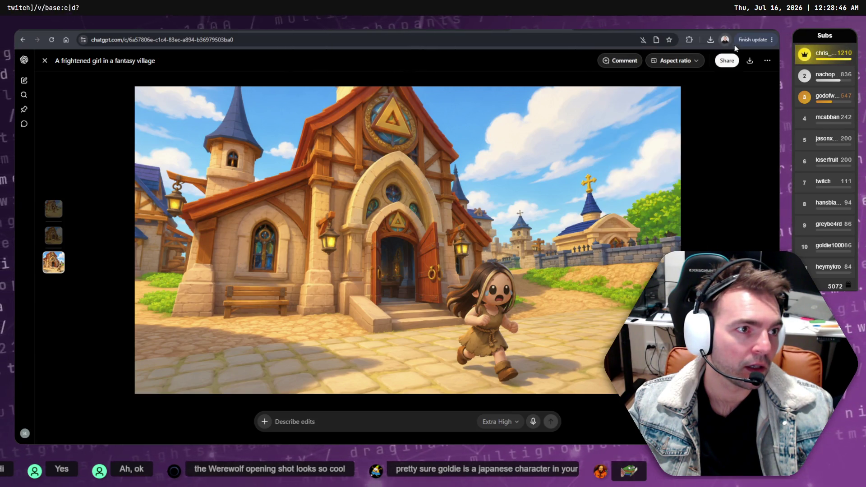
click(711, 40)
scroll(655, 136, down, 3)
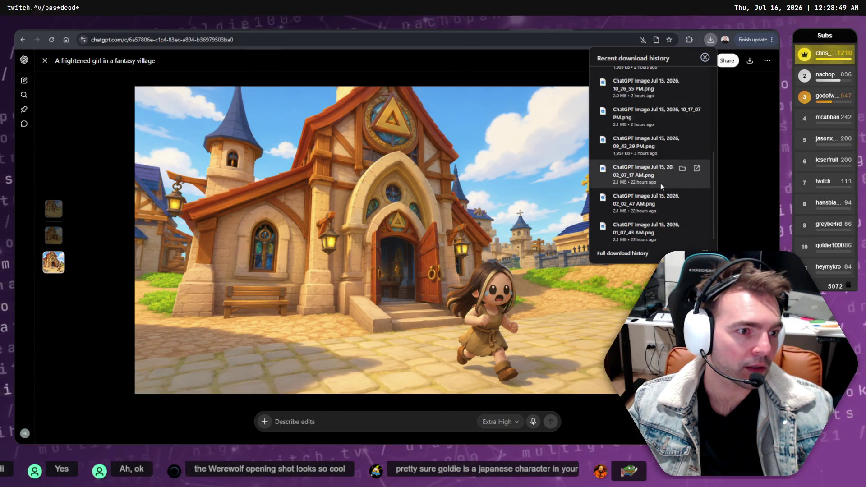
scroll(661, 183, up, 5)
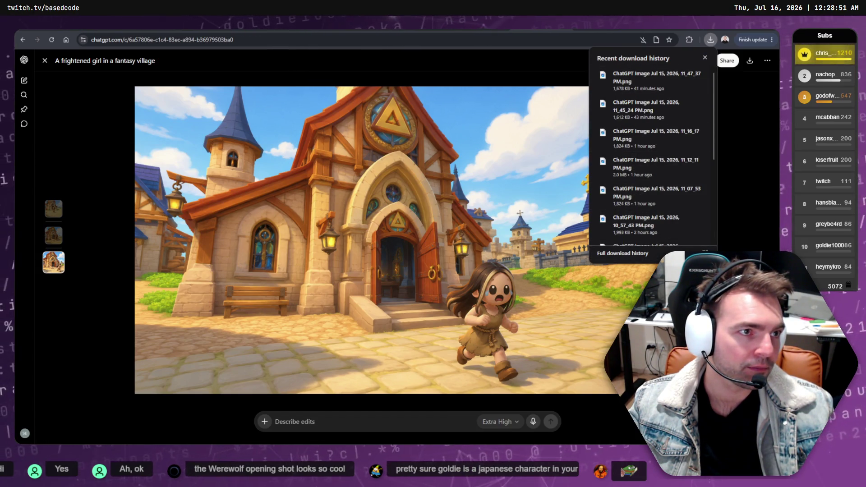
click(745, 65)
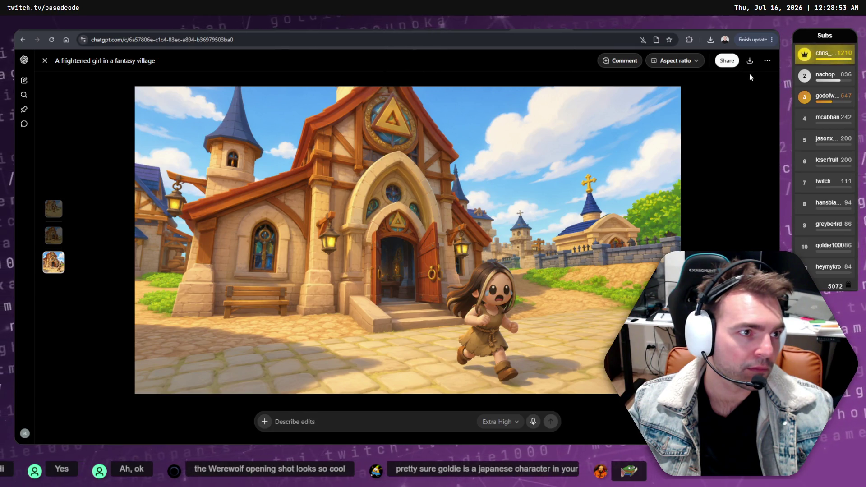
click(768, 61)
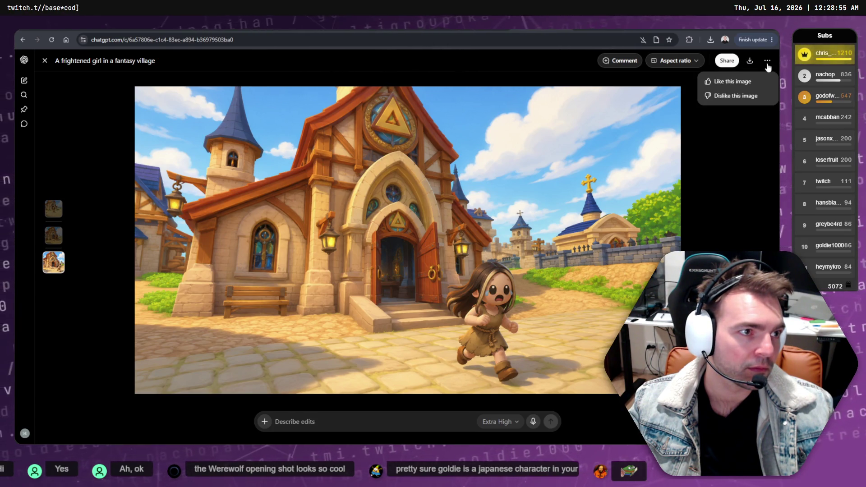
key(Escape)
key(Escape)
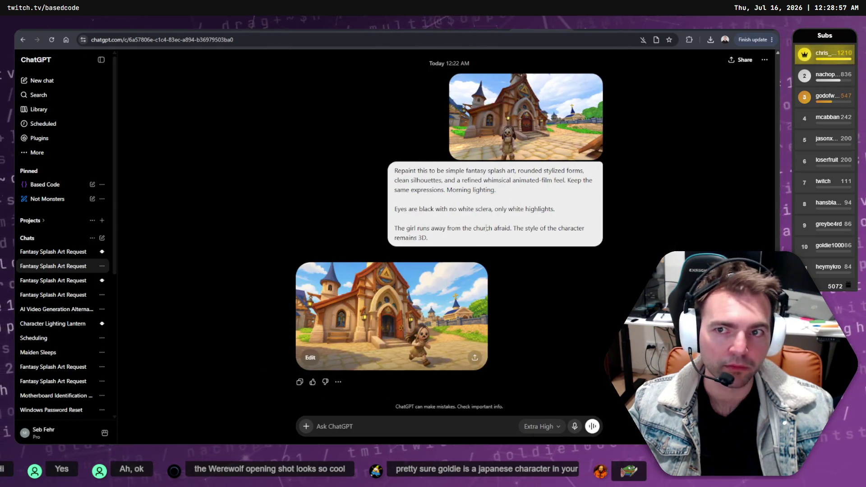
Save the frightened-girl image as a PNG into Downloads, then open Runway's upload picker
click(425, 309)
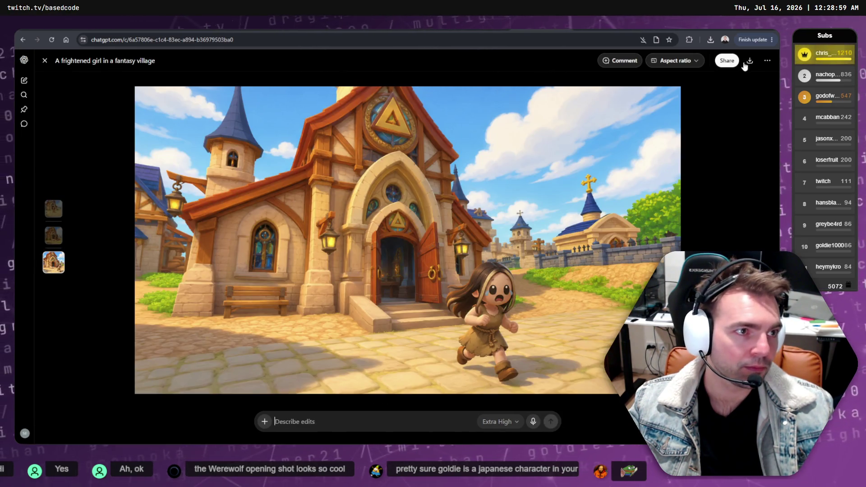
right_click(575, 138)
click(636, 160)
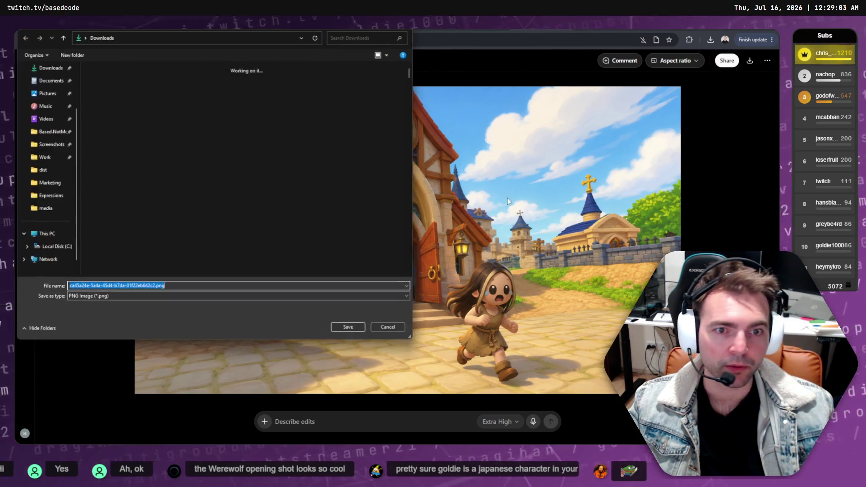
click(345, 327)
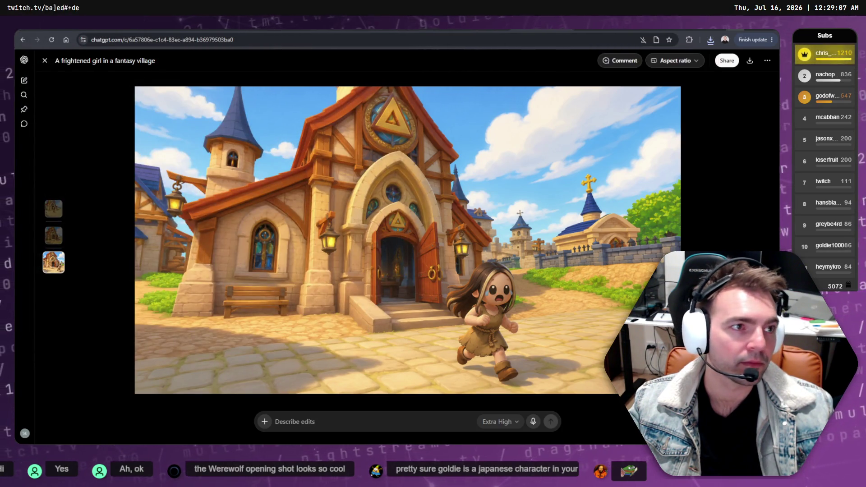
key(ctrl+Tab)
click(226, 183)
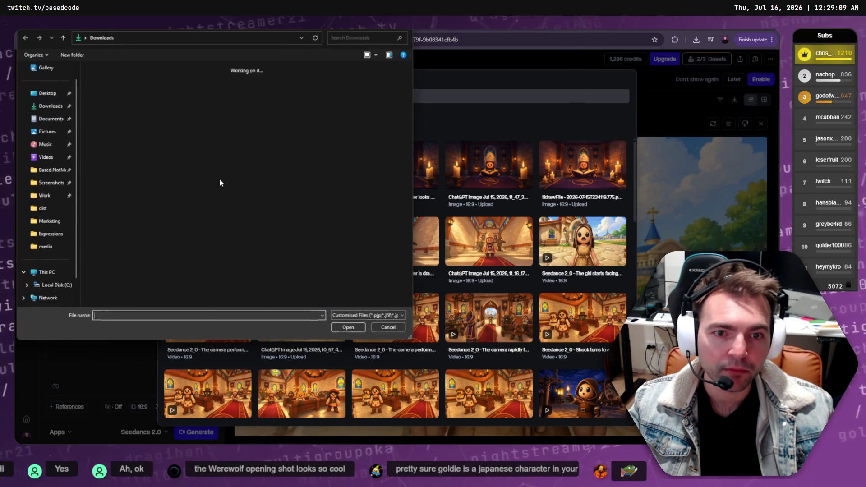
Upload the downloaded girl-and-church PNG as the Image 1 reference in Vagabond Flees
double_click(116, 119)
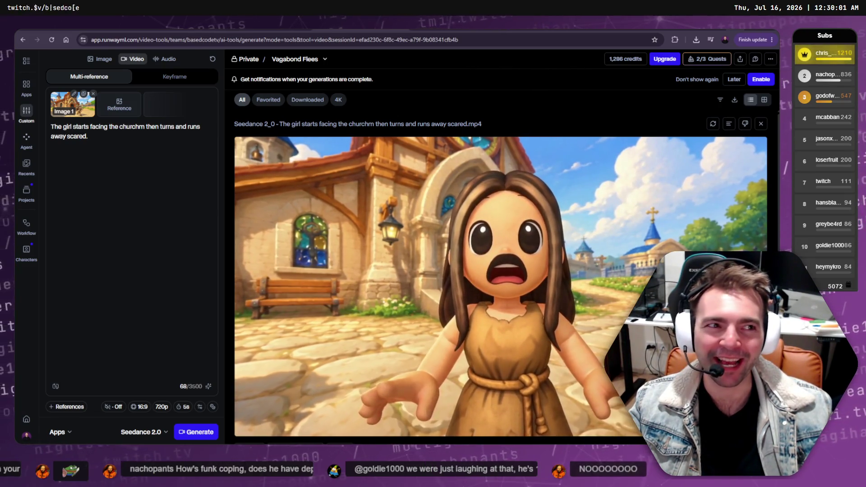
key(alt+Tab)
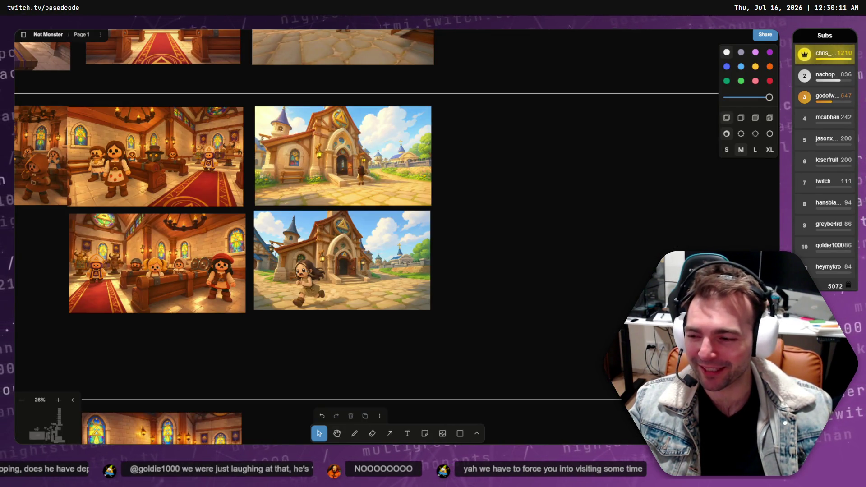
Scroll through the media folder's shot files, then return to the Runway Vagabond Flees page
key(alt+Tab)
scroll(280, 325, down, 3)
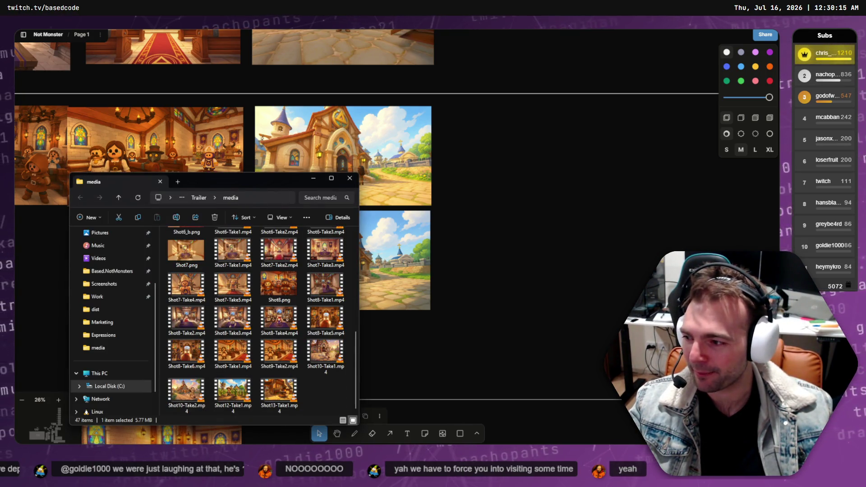
key(alt+Tab)
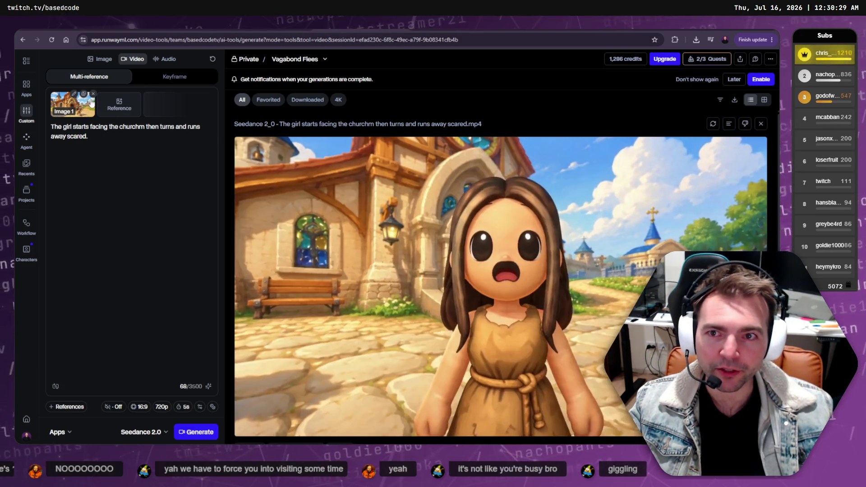
Replace the Image 1 reference with the uploaded church image
click(93, 94)
click(79, 107)
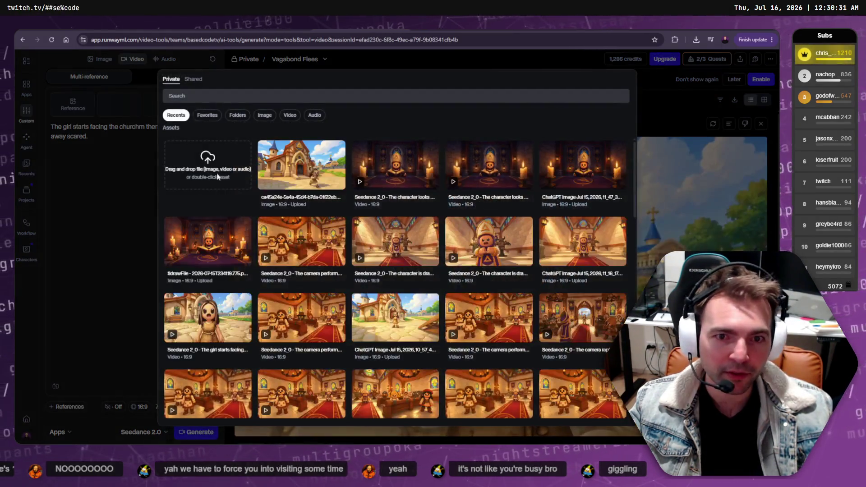
double_click(307, 175)
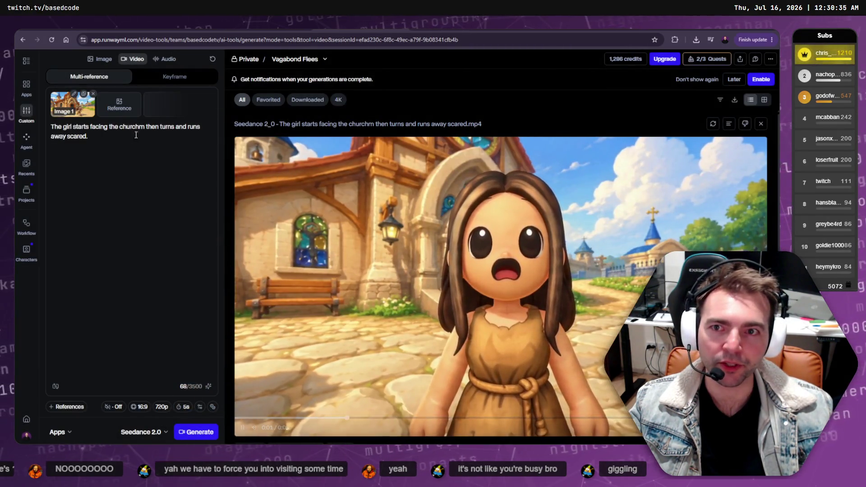
Rewrite the prompt: girl faces the door, turns and runs toward camera, afraid; then generate
key(ctrl+a)
key(BackSpace)
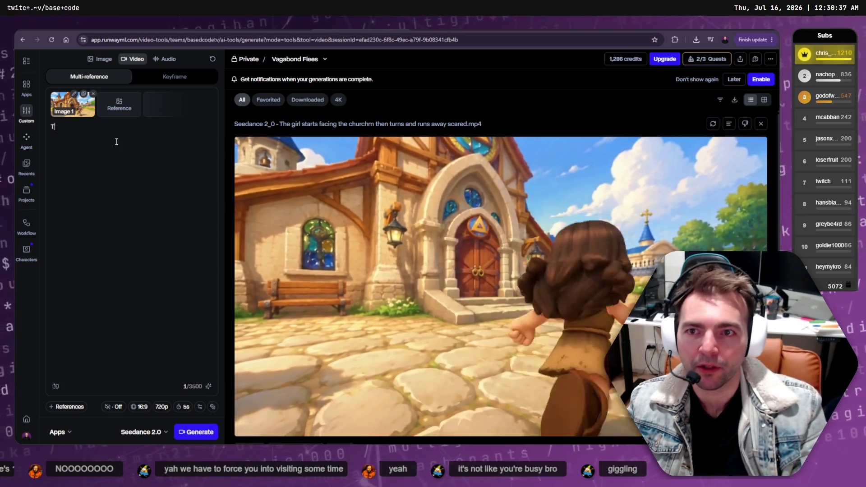
text(The girls )
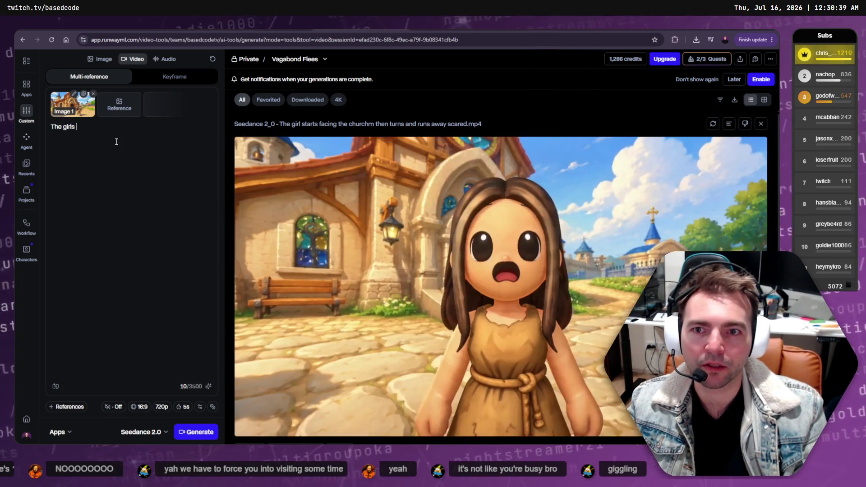
text(an)
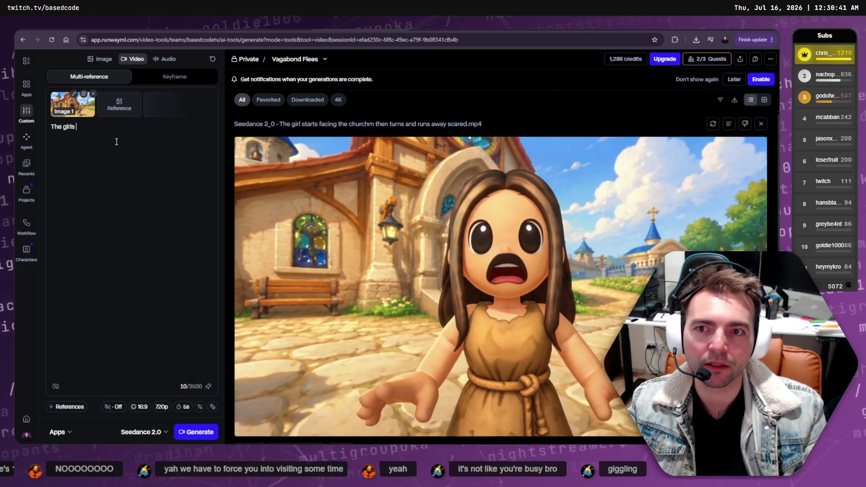
text(standing ta)
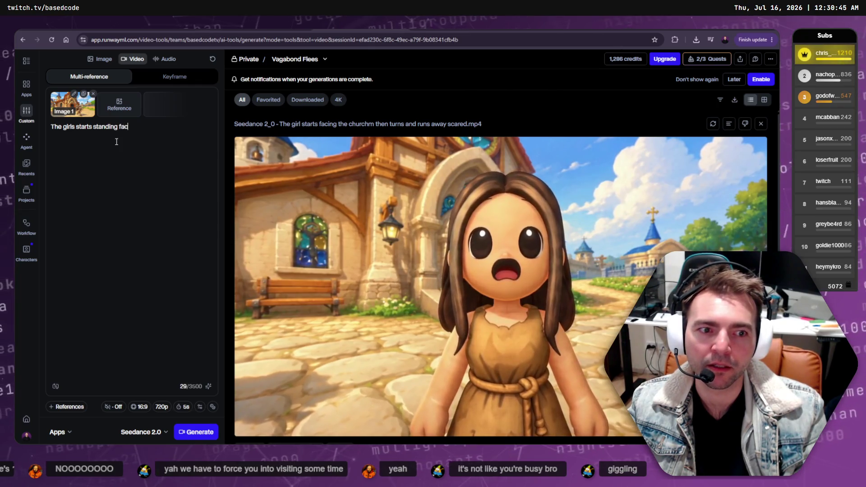
text(ng facing the c)
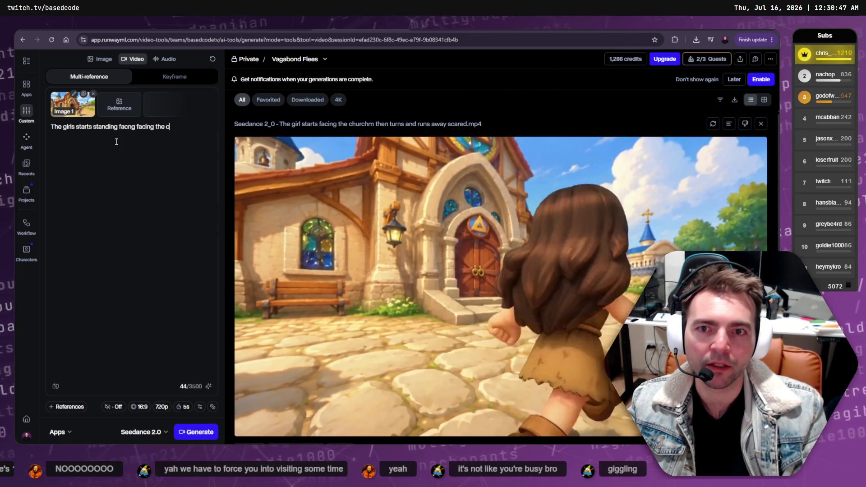
text( doorway. She then t)
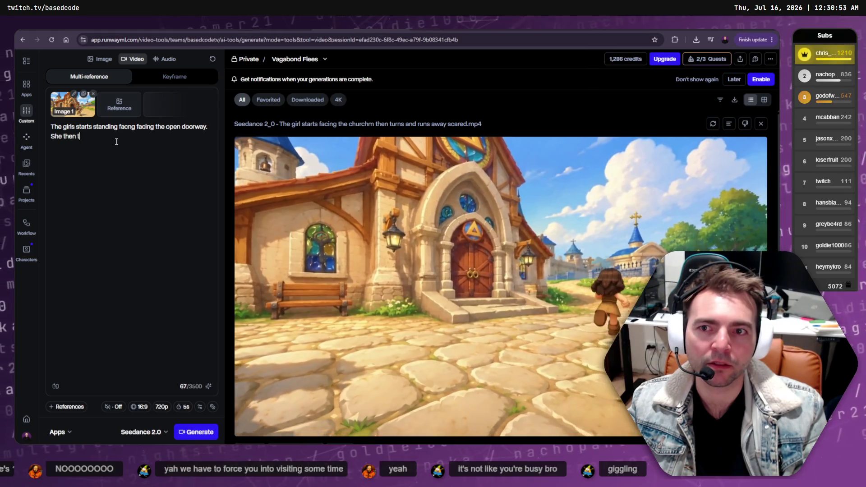
text(ns away from the)
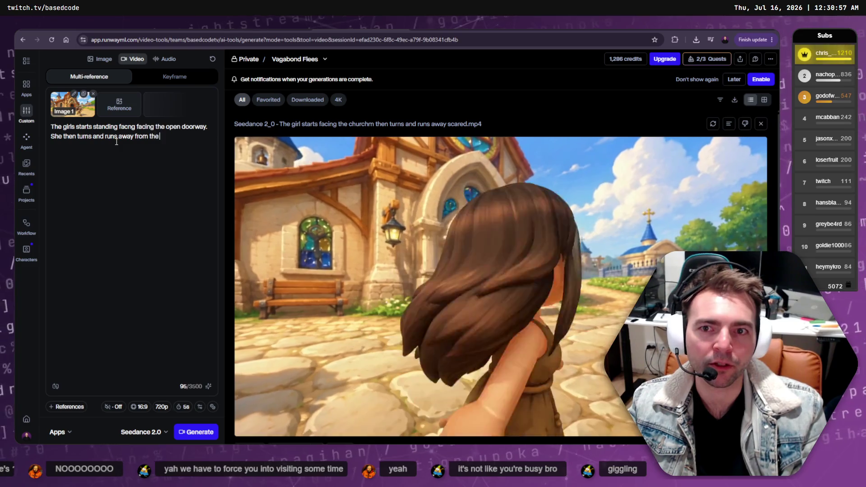
text( church towa)
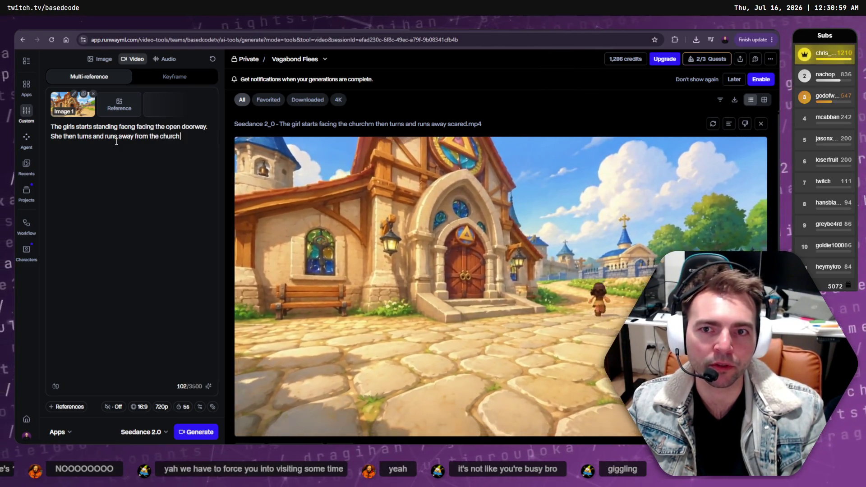
key(ctrl+BackSpace)
key(ctrl+BackSpace)
key(ctrl+BackSpace)
key(ctrl+BackSpace)
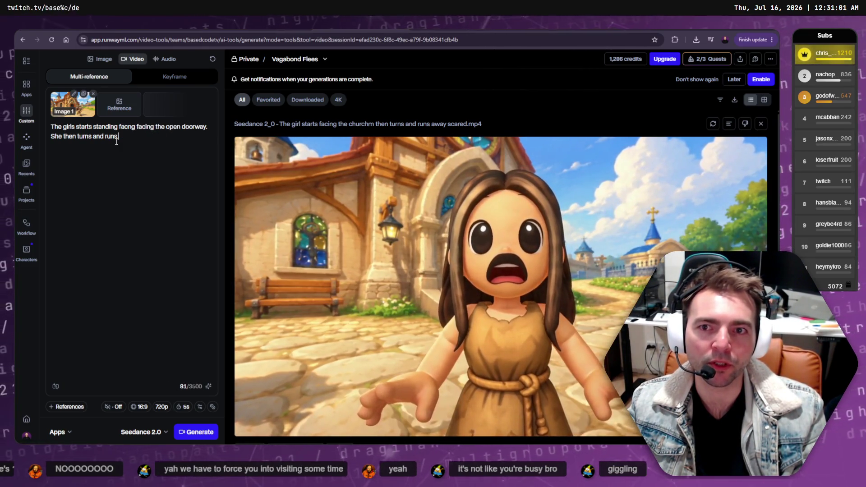
text(toward the cae)
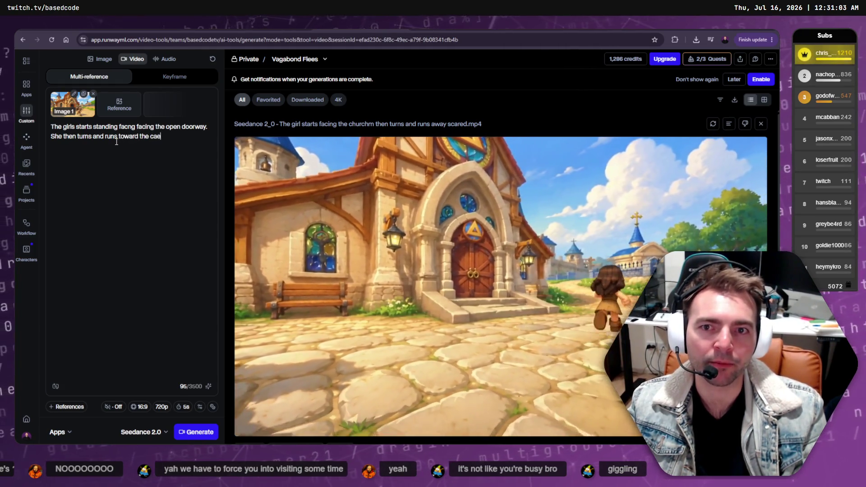
key(BackSpace)
text(mera)
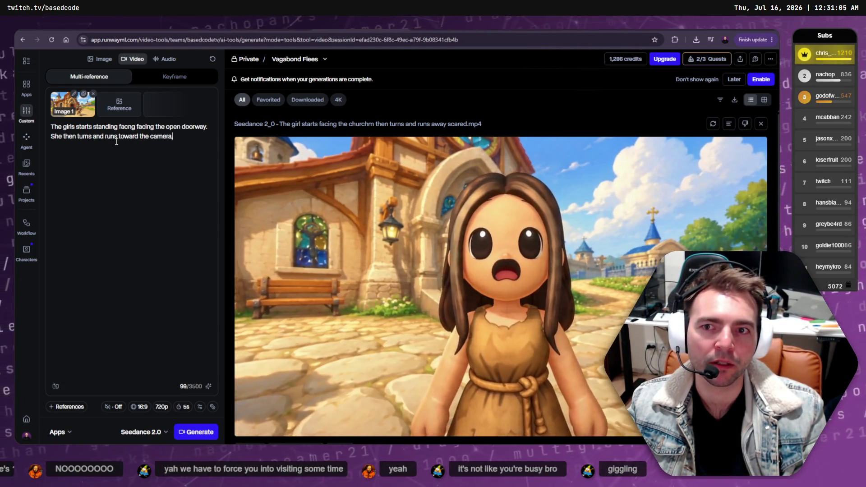
text( in fright.)
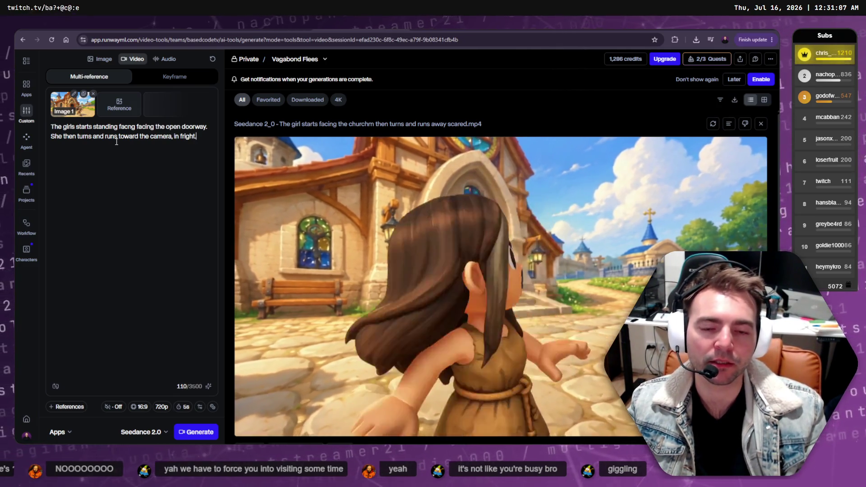
key(ctrl+BackSpace)
key(ctrl+BackSpace)
key(BackSpace)
text(. She)
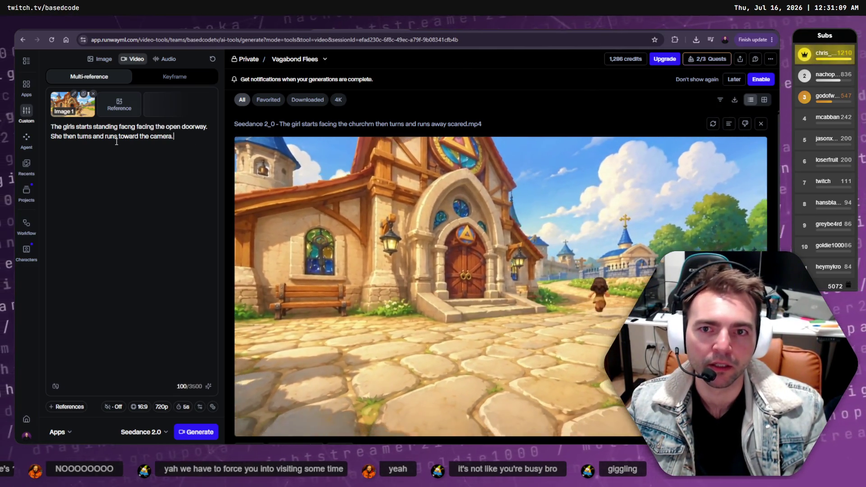
text( is afraid.)
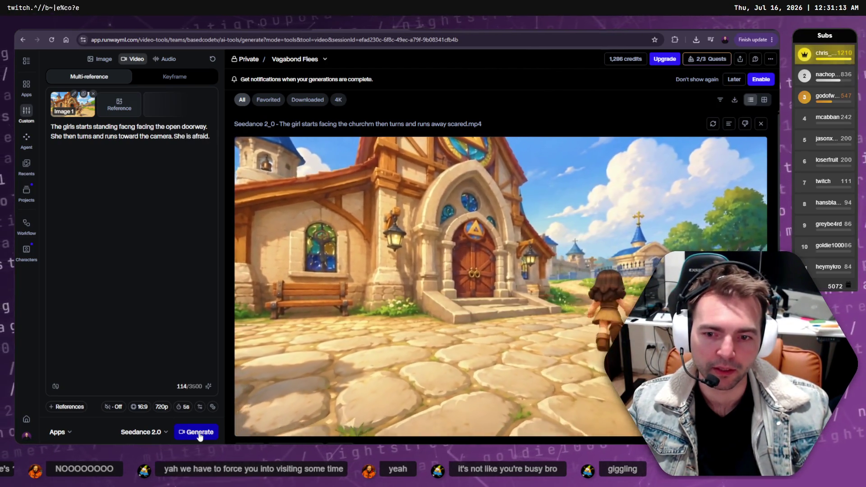
click(200, 433)
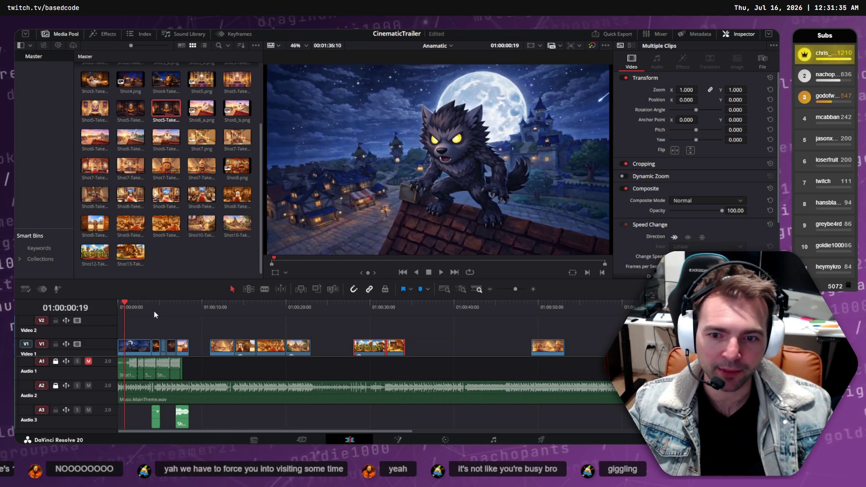
Play the CinematicTrailer cut from the beginning for about 30 seconds, then return to Runway
click(118, 308)
key(space)
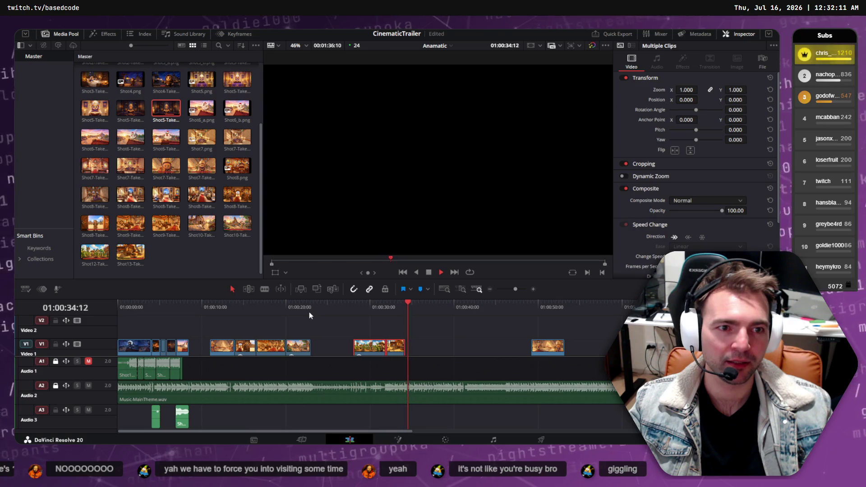
key(space)
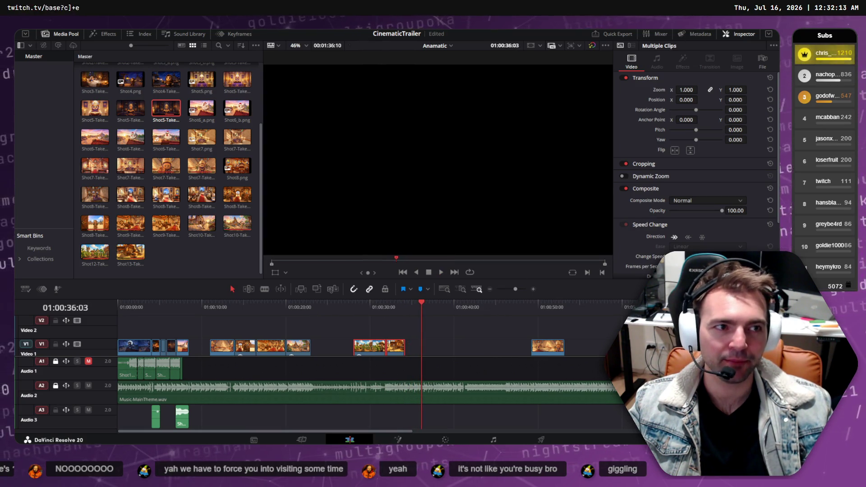
key(alt+Tab)
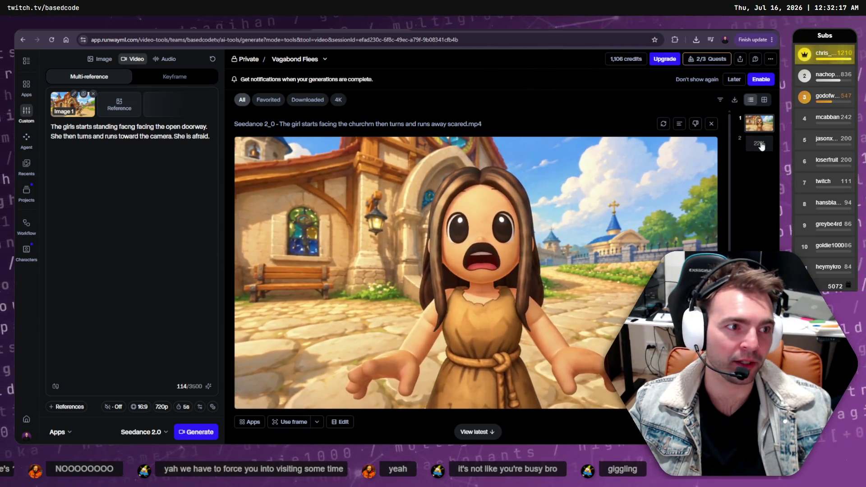
View the second Seedance generation, still rendering at 23%
click(760, 143)
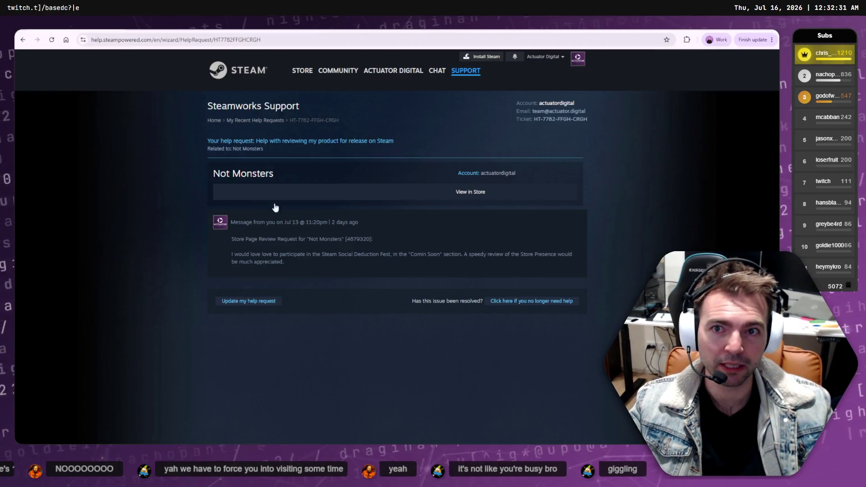
Read the Steamworks review request and the Social Deduction Fest 2026 registration deadline
mouse_move(368, 269)
mouse_down()
mouse_move(211, 230)
mouse_move(229, 223)
mouse_up()
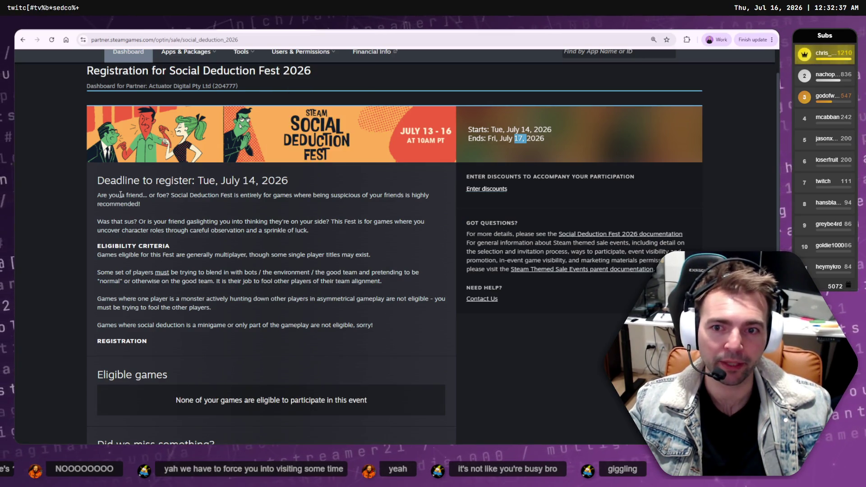
drag(99, 180, 310, 185)
click(310, 186)
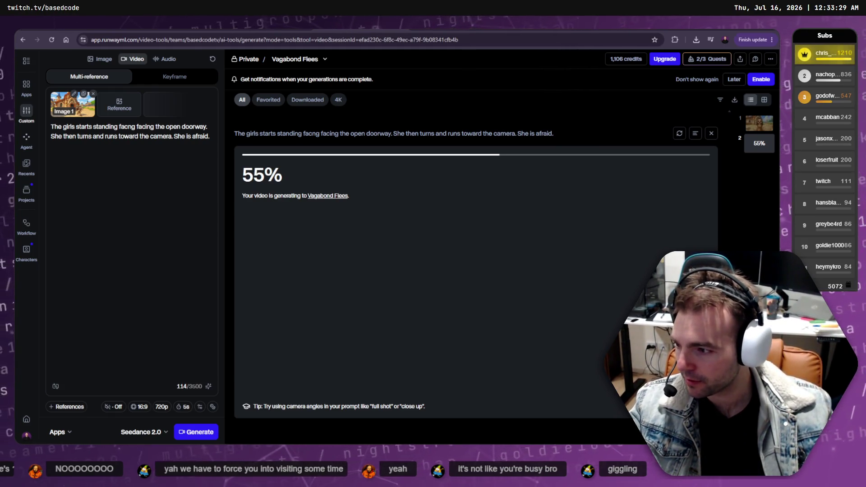
key(ctrl+Tab)
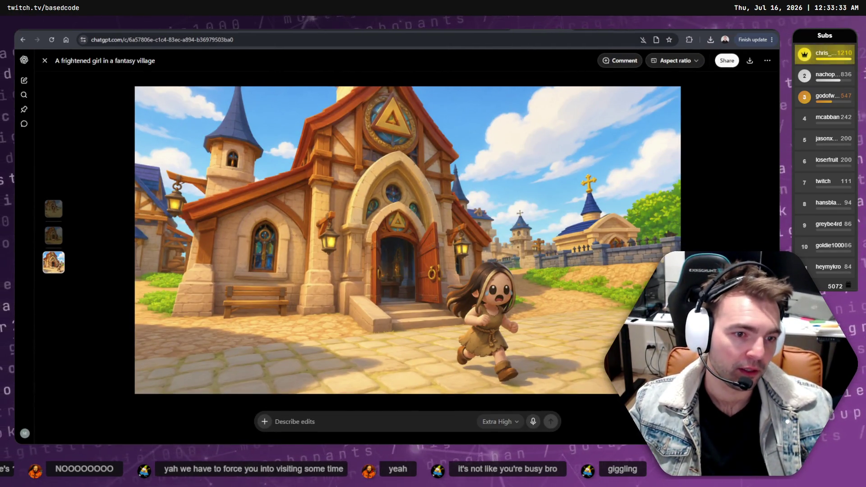
key(ctrl+shift+Tab)
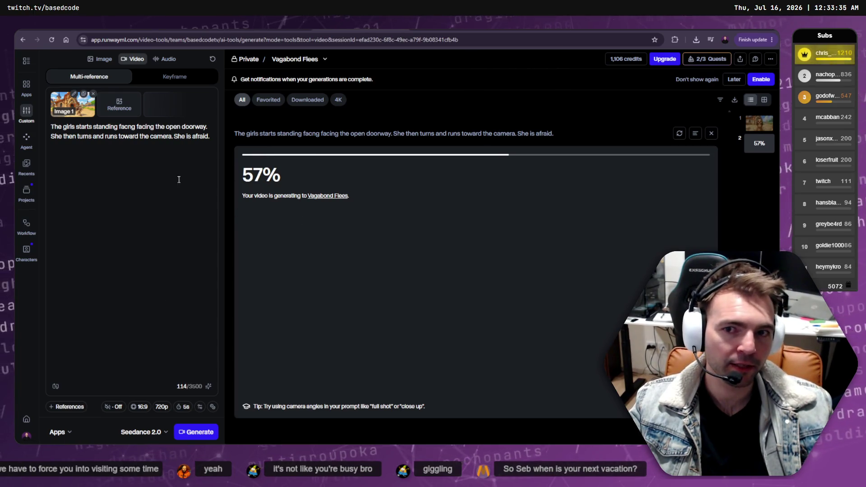
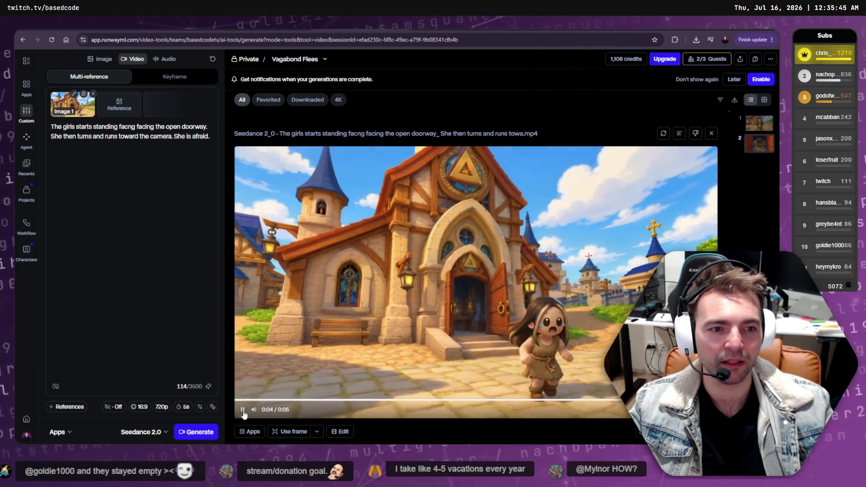
Pause the generated Seedance doorway clip and show its downloaded mp4 in the Downloads folder
mouse_move(259, 414)
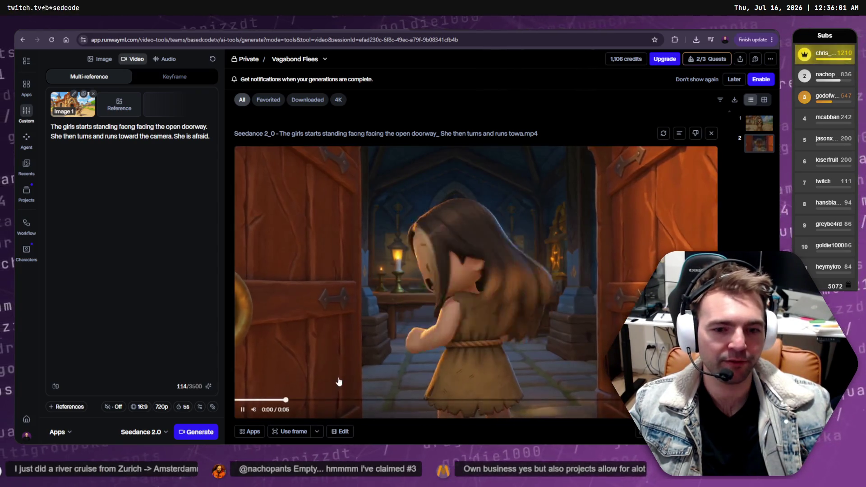
click(243, 410)
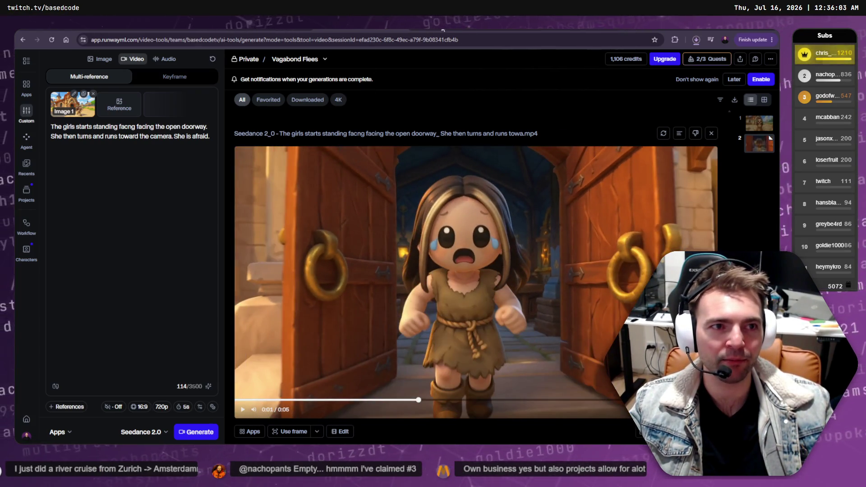
click(697, 40)
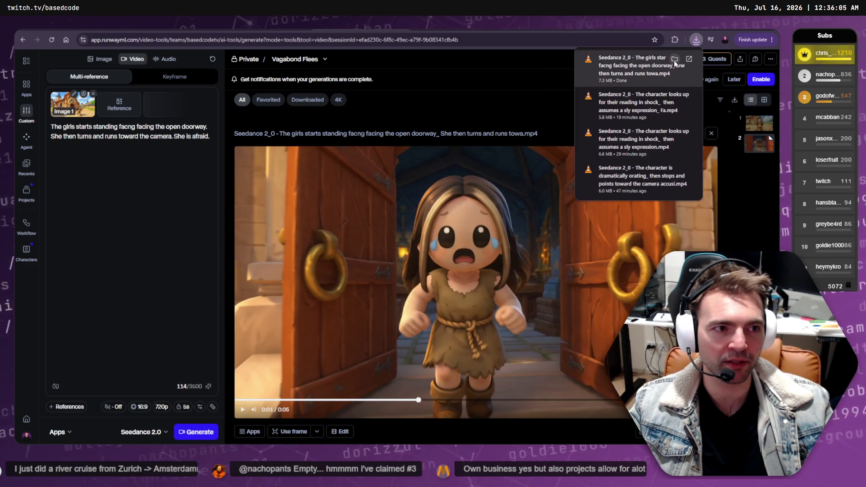
click(693, 63)
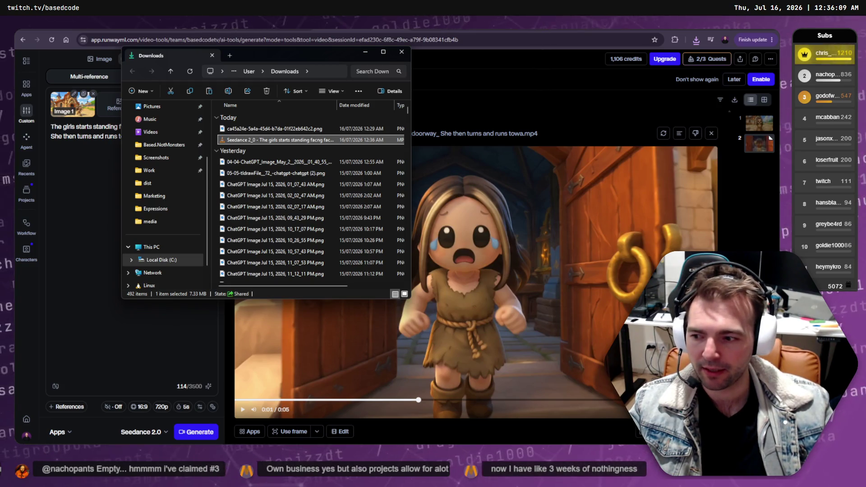
Move the Seedance clip into Trailer\media and rename it Shot10-Take3.mp4
key(ctrl+super+Right)
mouse_move(318, 486)
mouse_down()
mouse_move(318, 372)
mouse_move(320, 380)
mouse_up()
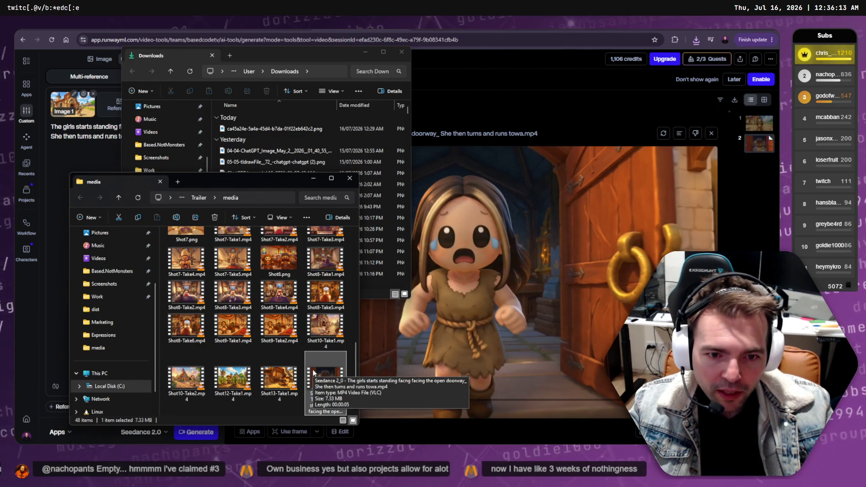
click(328, 397)
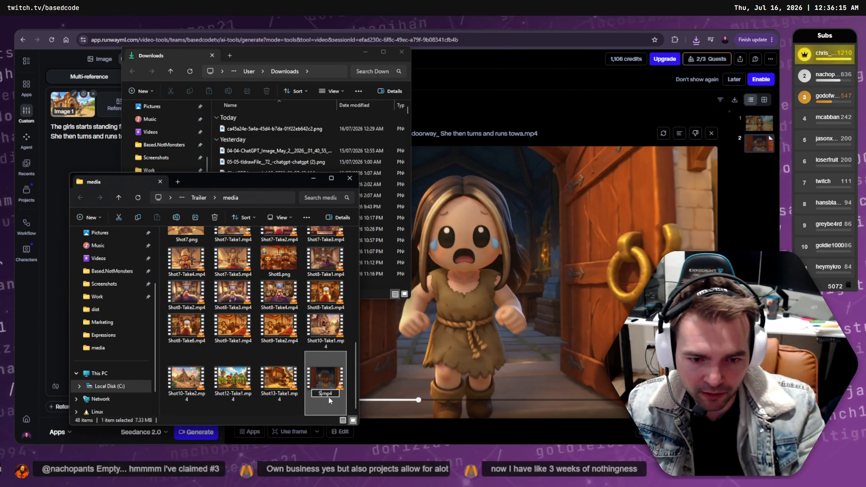
text(Shot10-)
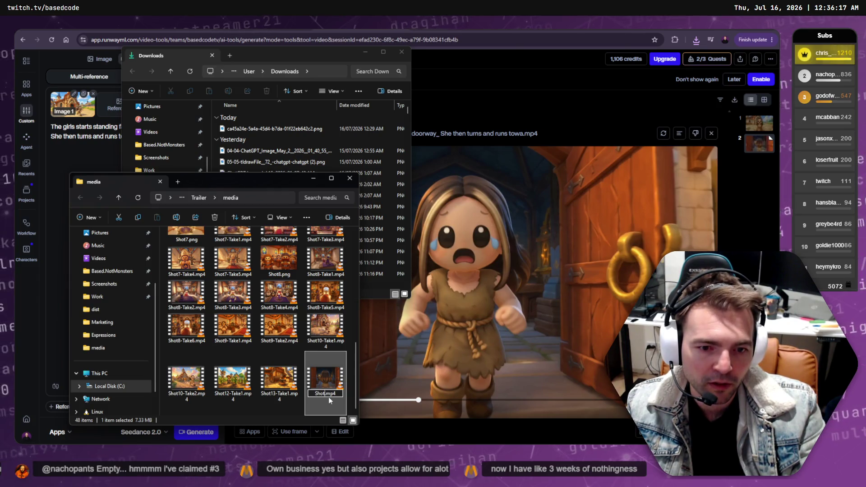
text(Take)
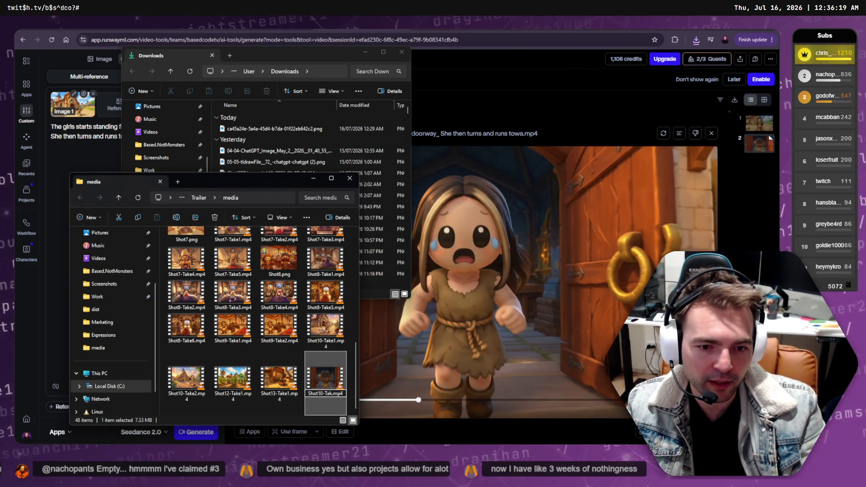
text(3)
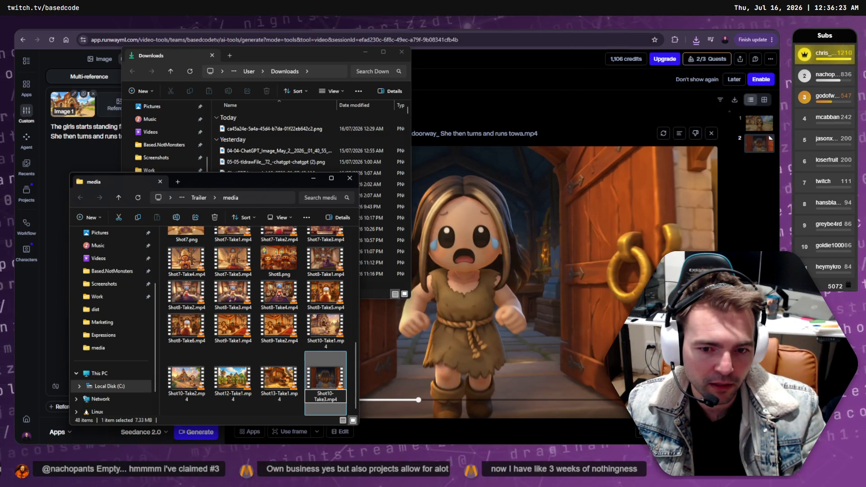
key(Return)
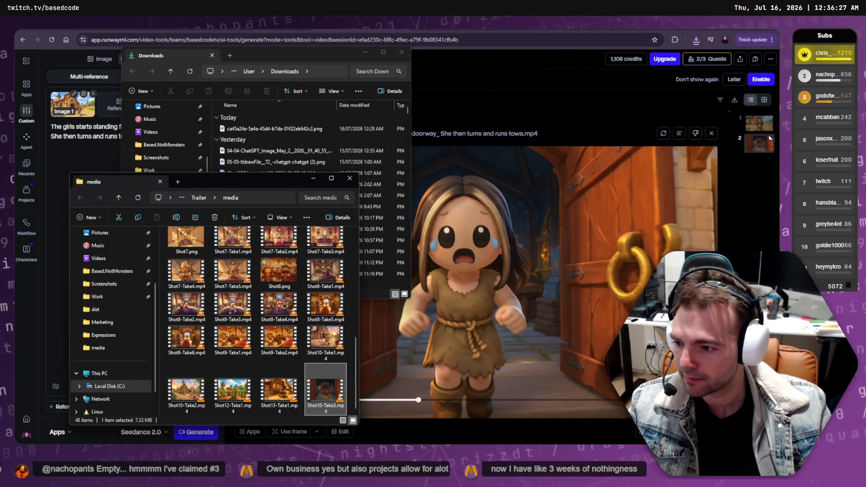
key(alt+Tab)
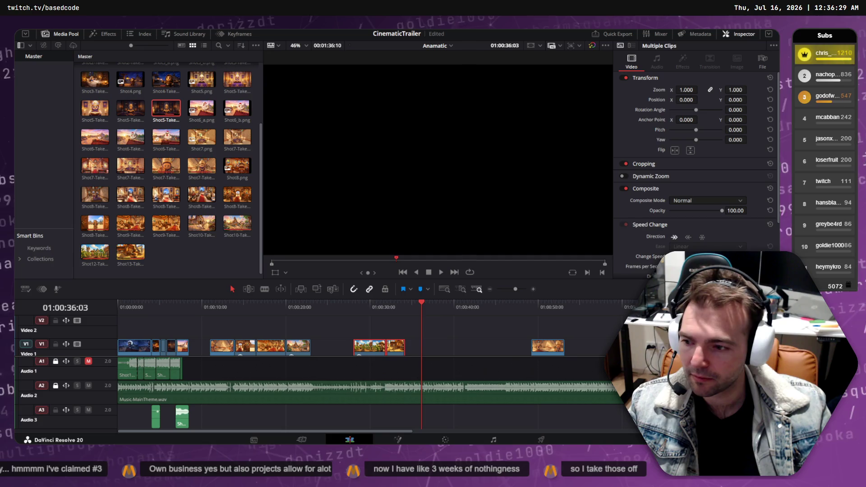
Import Shot10-Take3.mp4 into the Media Pool and place it on V2 near 01:00:20
key(alt+Tab)
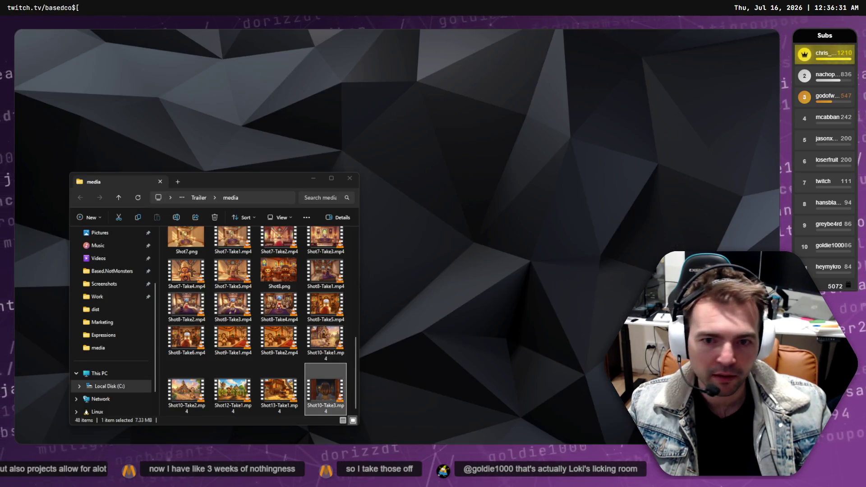
drag(325, 392, 162, 125)
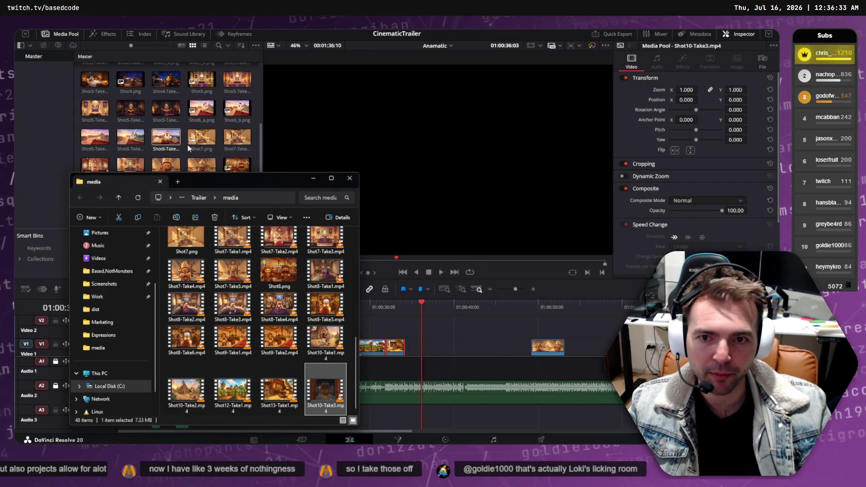
click(348, 182)
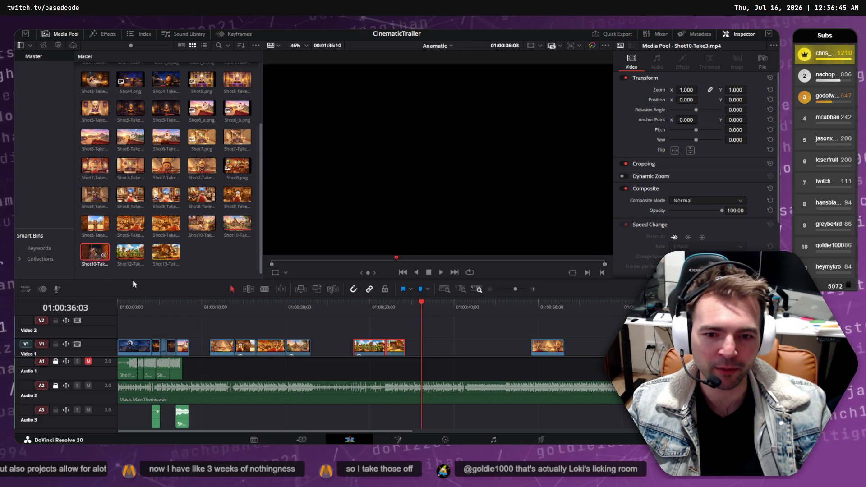
mouse_move(283, 309)
mouse_down()
mouse_move(289, 324)
mouse_move(277, 306)
mouse_up()
click(295, 307)
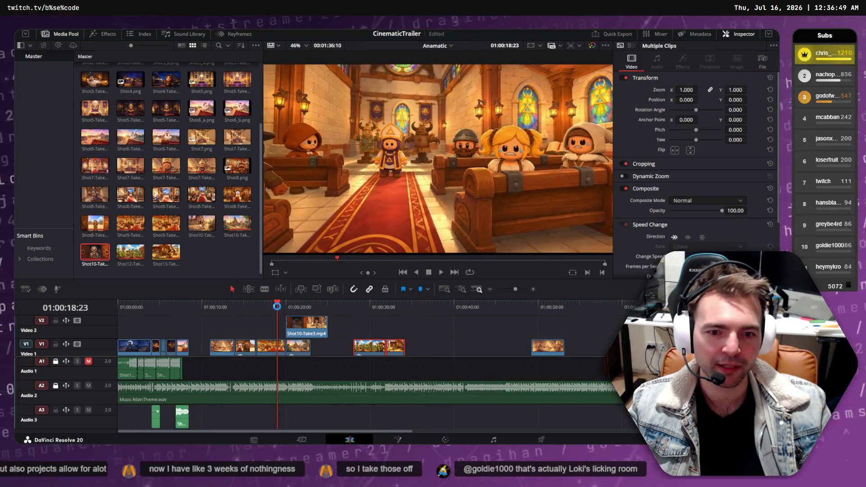
Trim the end of Shot10-Take3 on V2 and play it back from the church shot
key(space)
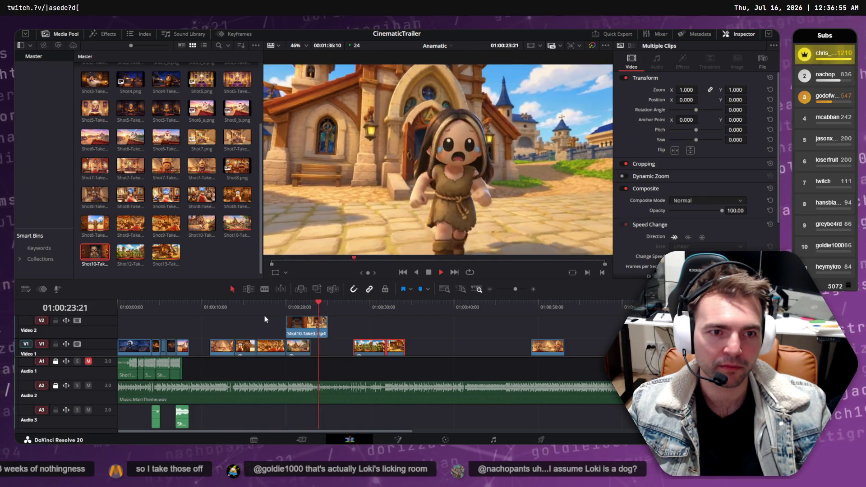
key(space)
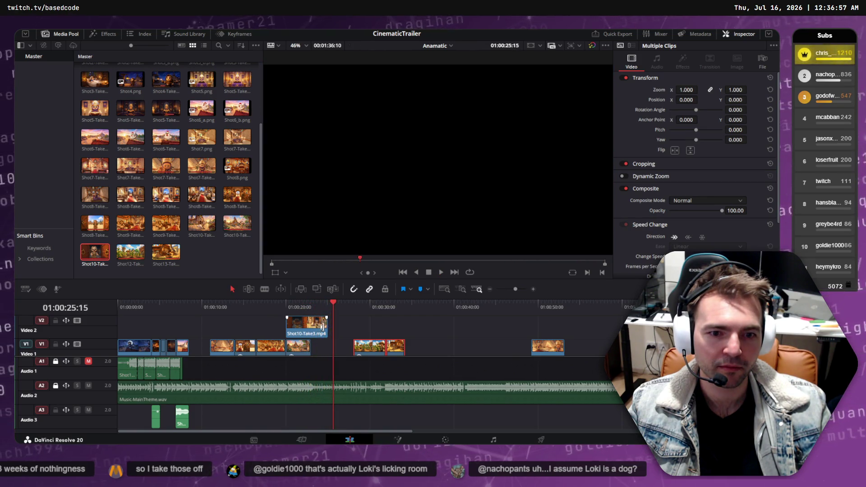
drag(328, 328, 321, 324)
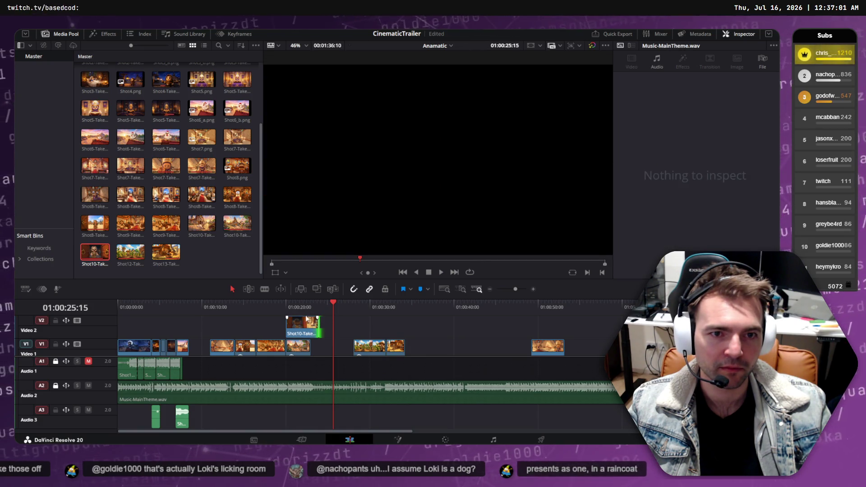
click(298, 303)
click(271, 302)
key(space)
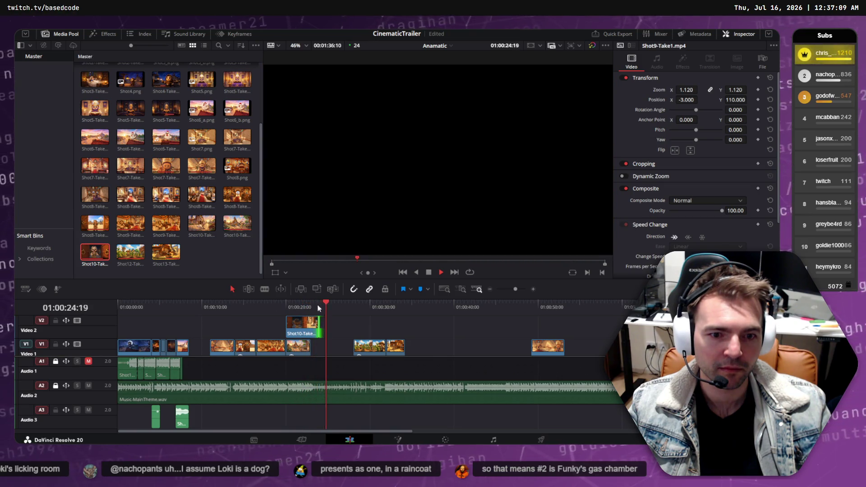
key(space)
Test ripple-deleting the old Shot10 take, undo it, and drop Shot10-Take3 onto V1 over it
click(298, 351)
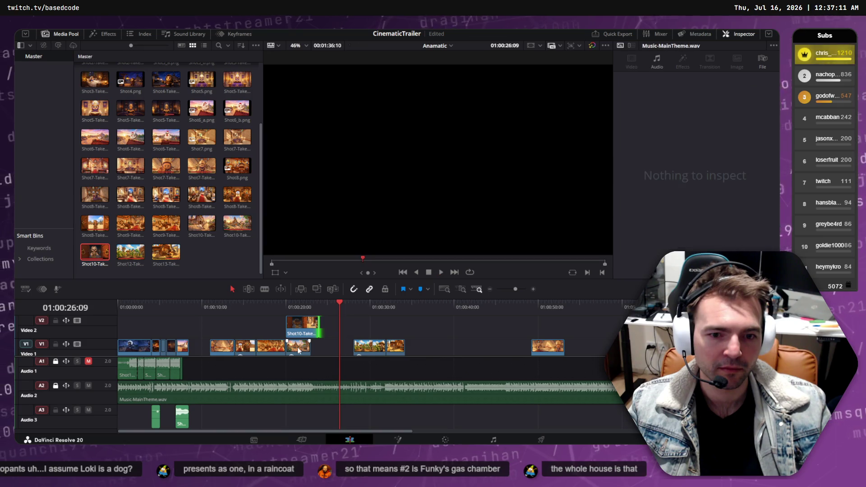
key(Delete)
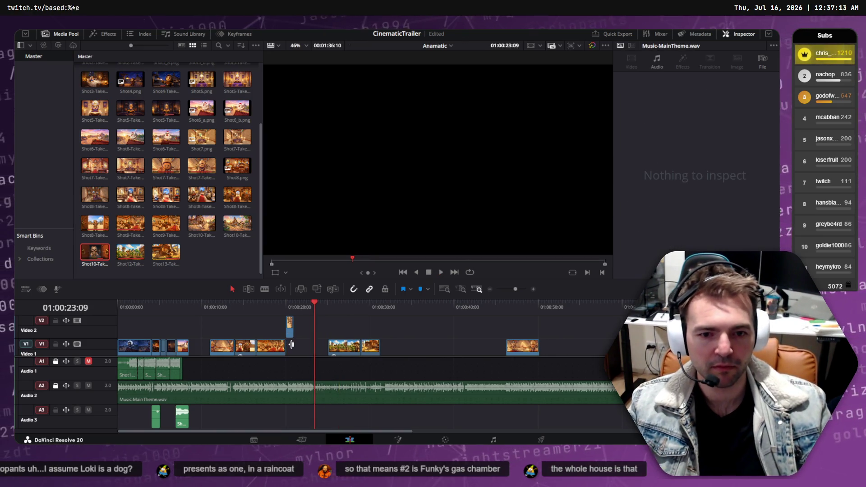
key(ctrl+z)
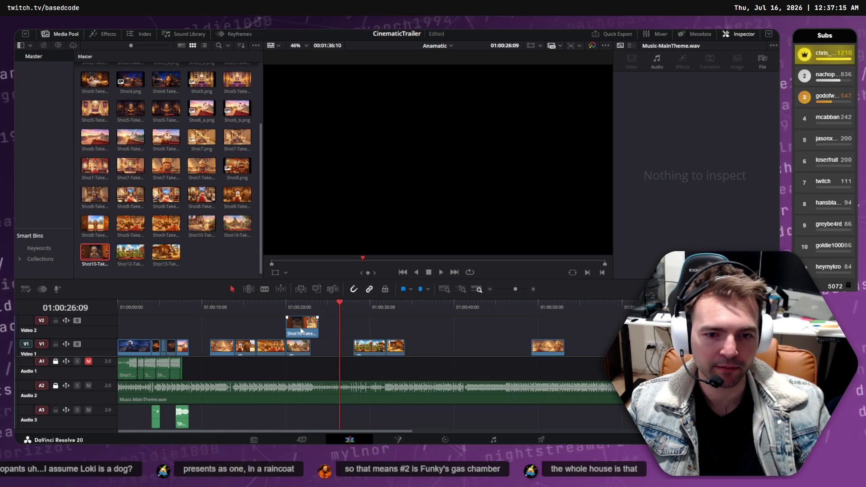
click(304, 323)
click(298, 344)
key(Delete)
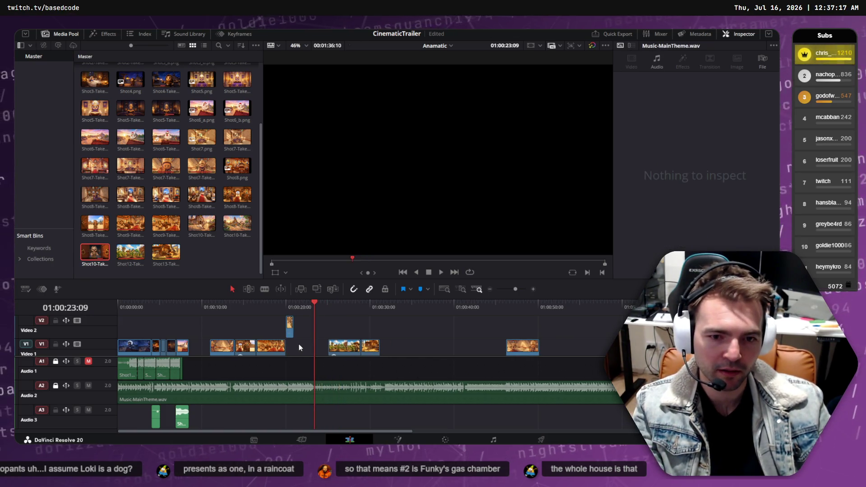
key(ctrl+z)
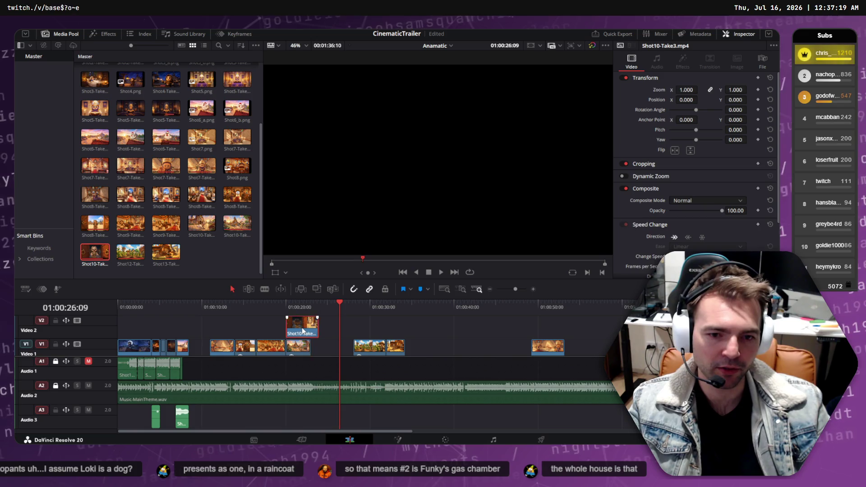
drag(301, 346, 302, 344)
drag(270, 306, 261, 307)
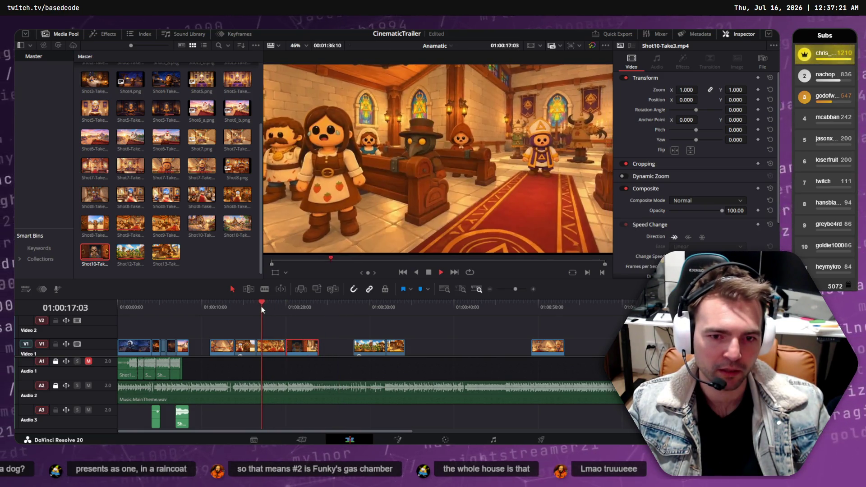
key(space)
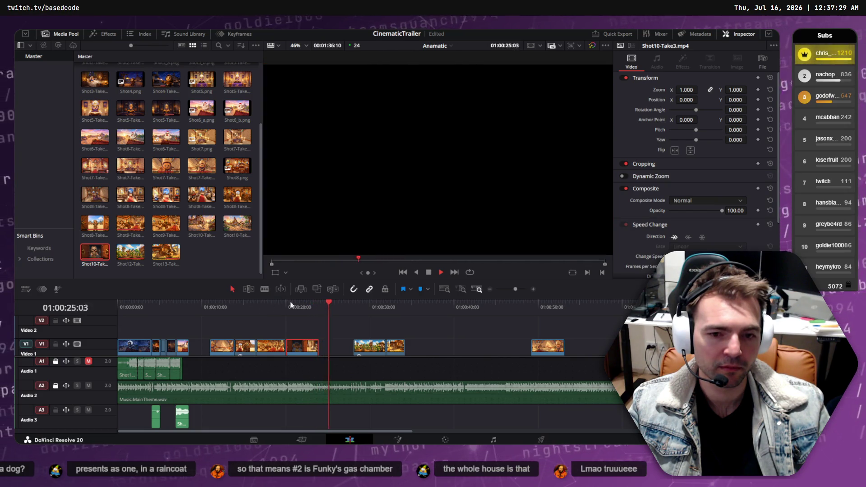
click(264, 303)
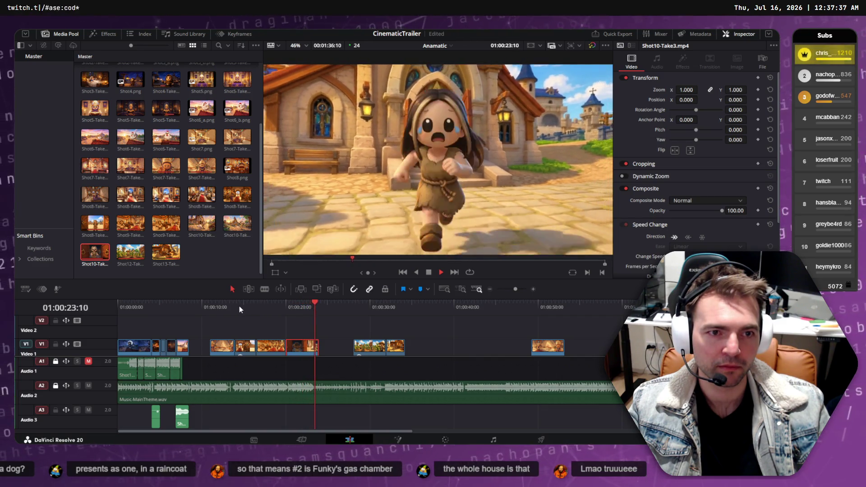
click(296, 307)
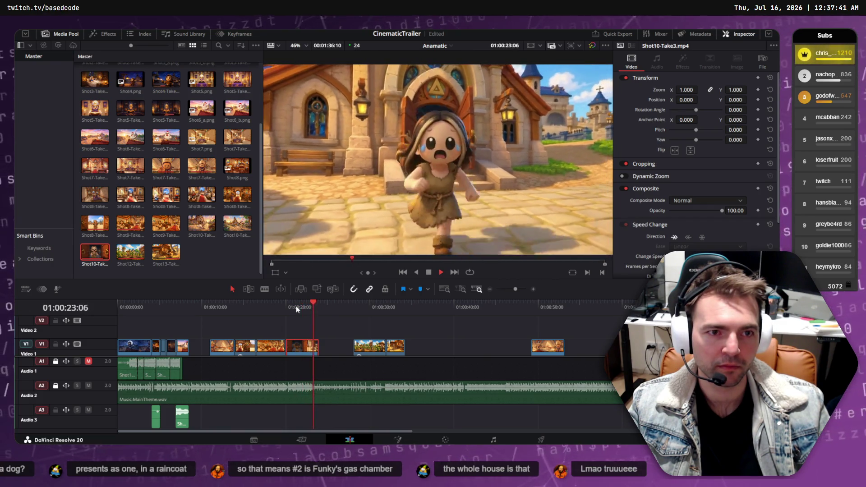
key(space)
click(307, 307)
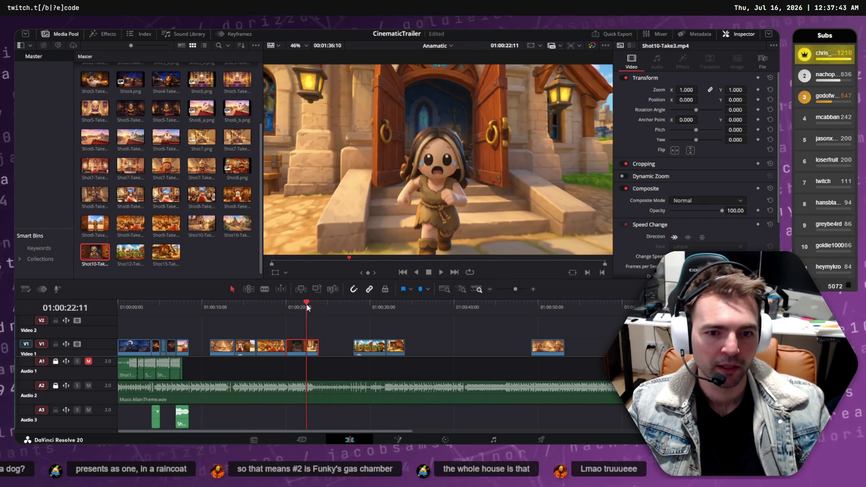
mouse_move(306, 305)
mouse_down()
mouse_move(319, 305)
mouse_move(309, 307)
mouse_up()
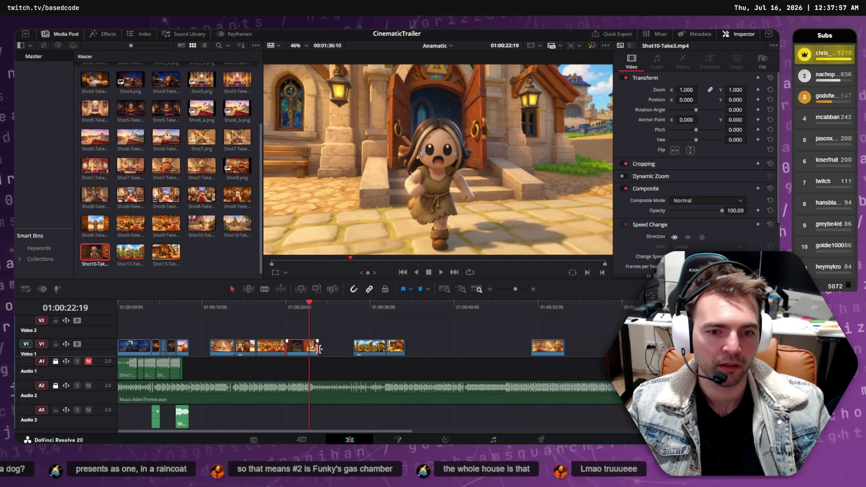
Trim the end of Shot10-Take3 on V1, replay the cut, then switch to the FlowHub sprint plan
drag(319, 349, 310, 349)
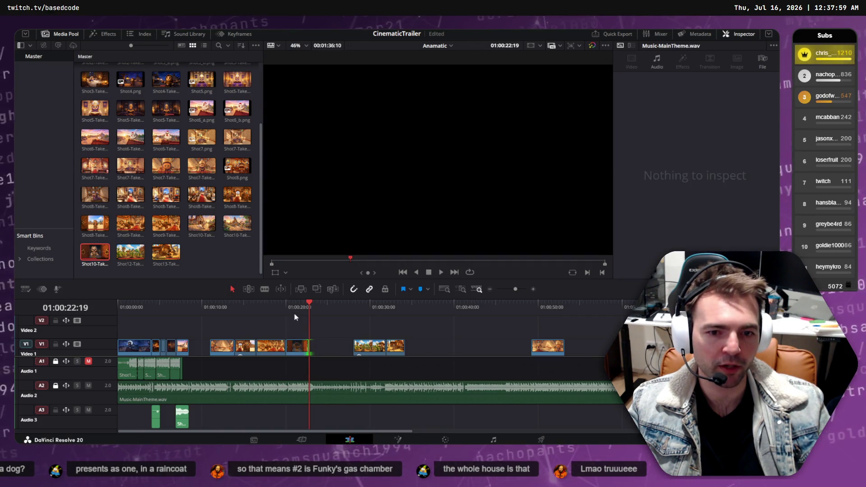
click(285, 306)
key(space)
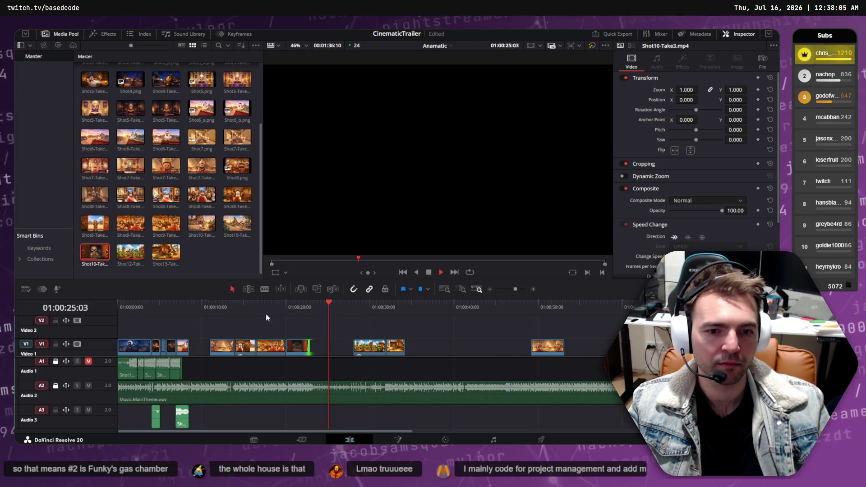
drag(289, 307, 257, 306)
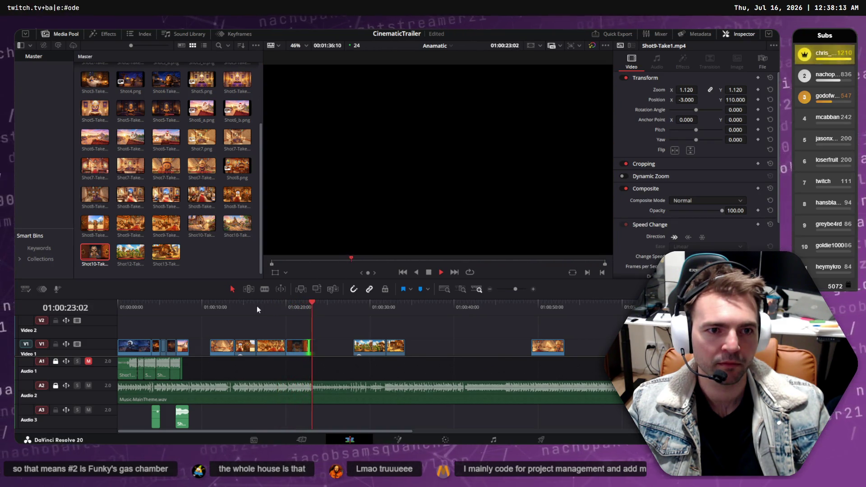
click(199, 302)
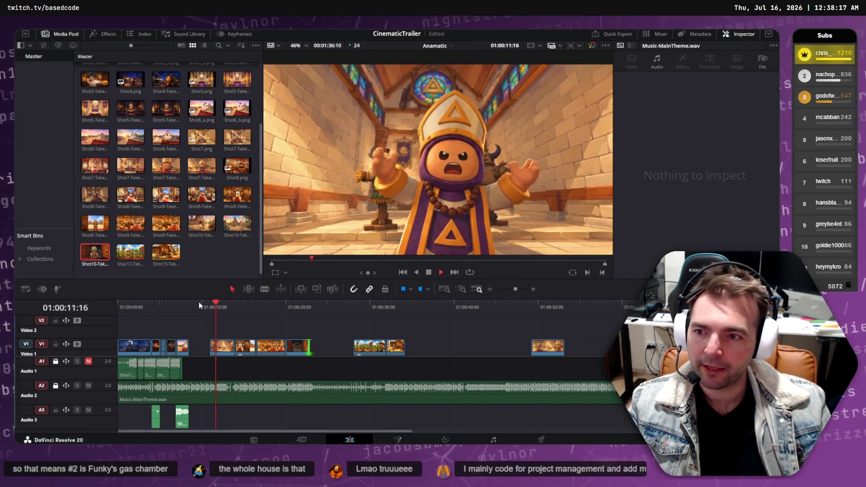
key(space)
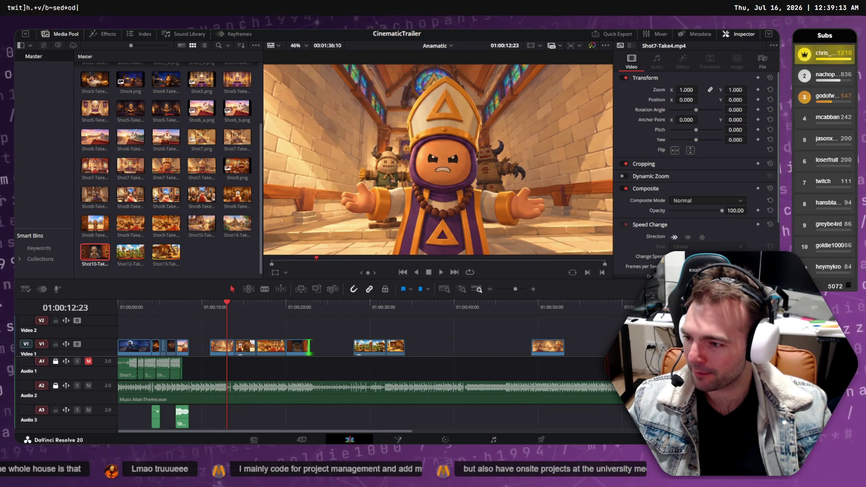
key(alt+Tab)
scroll(481, 321, up, 2)
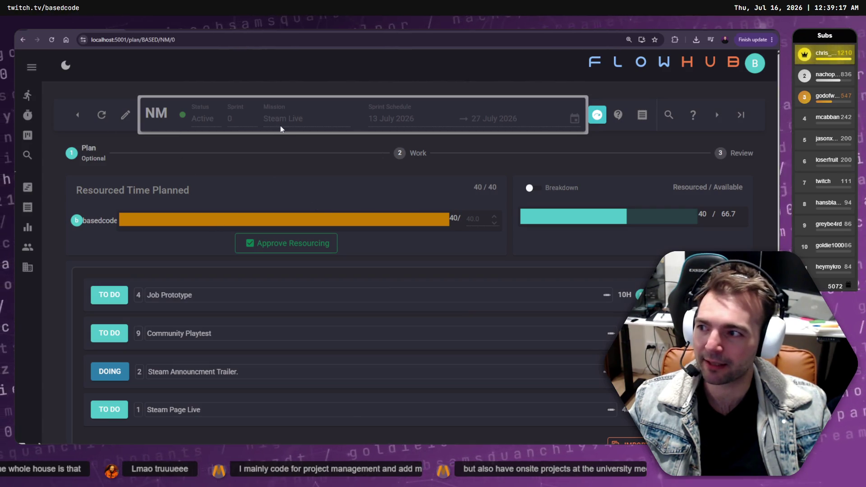
scroll(294, 155, down, 2)
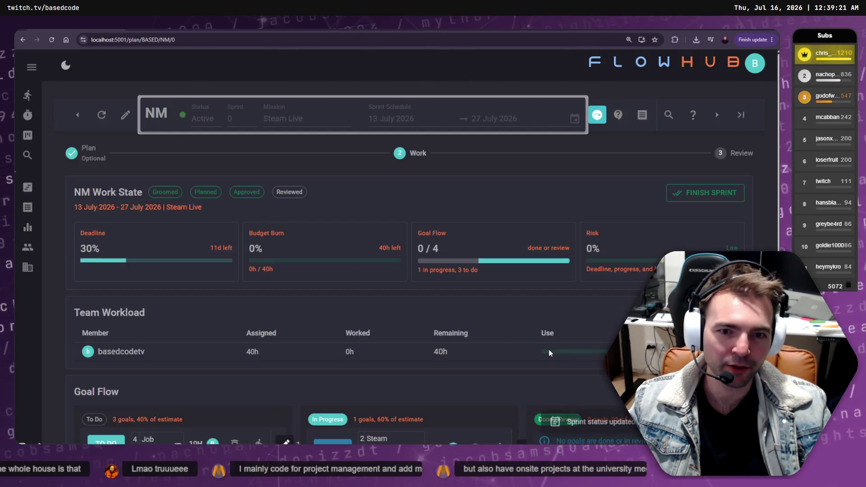
scroll(317, 215, down, 3)
scroll(331, 209, down, 1)
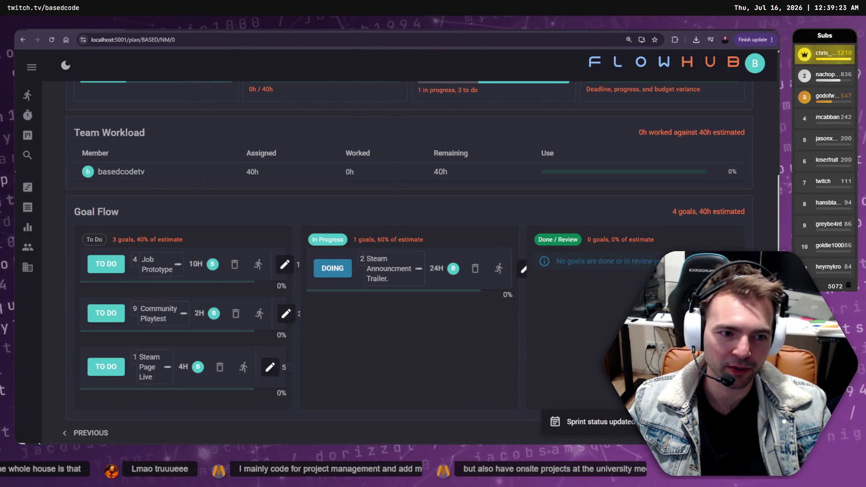
scroll(194, 370, down, 5)
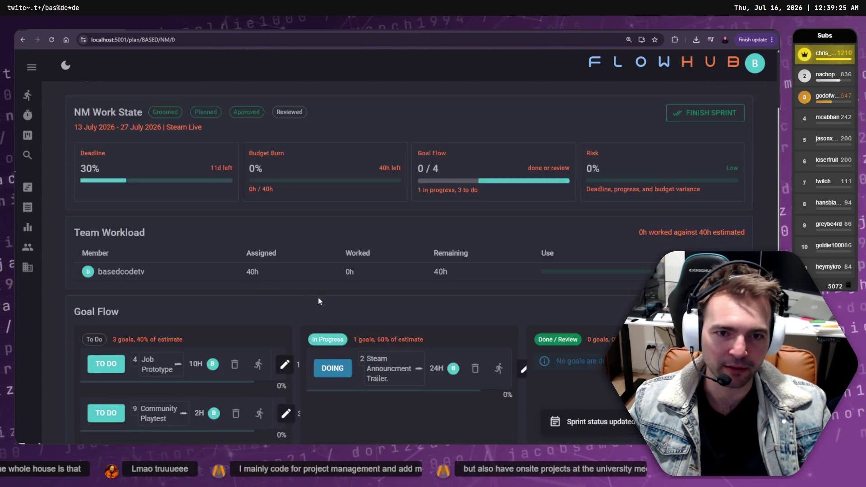
click(110, 433)
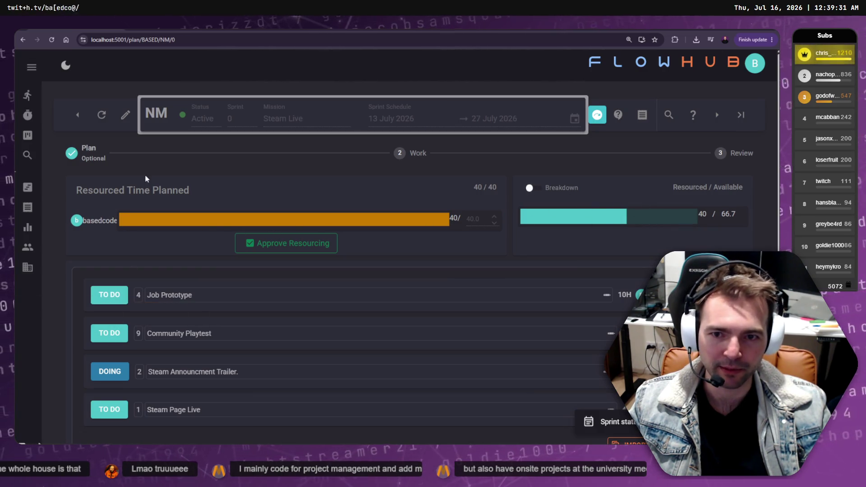
scroll(414, 311, down, 1)
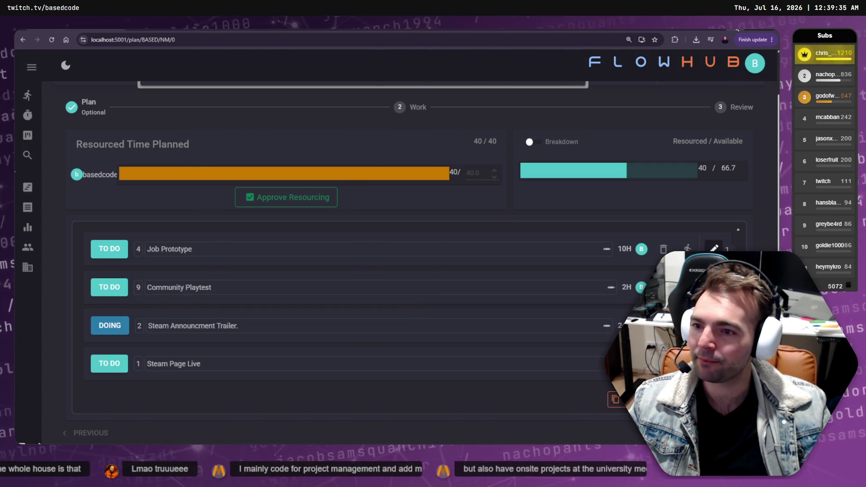
key(alt+Tab)
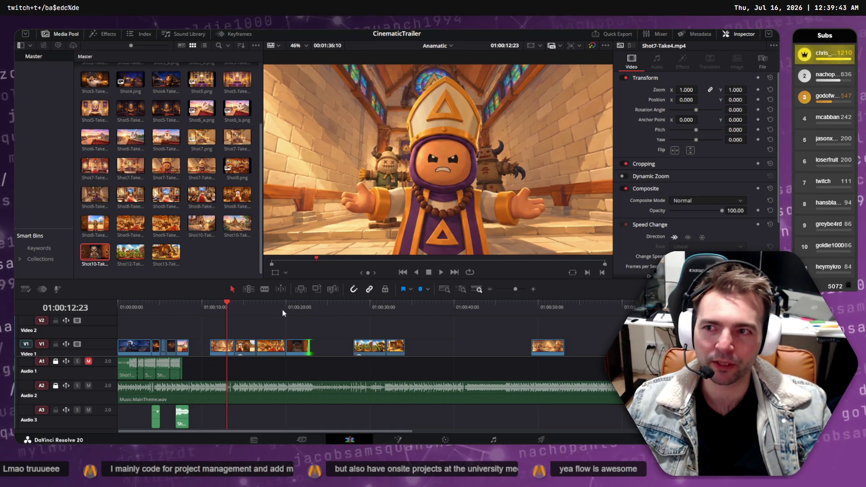
Move the Shot9-Take1/Shot10-Take3 edit point a few frames later and replay the door transition
drag(226, 301, 124, 305)
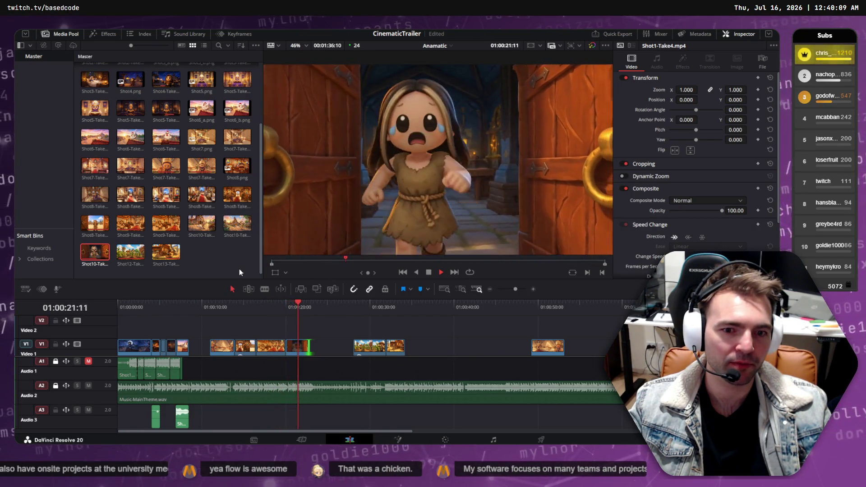
drag(294, 307, 282, 306)
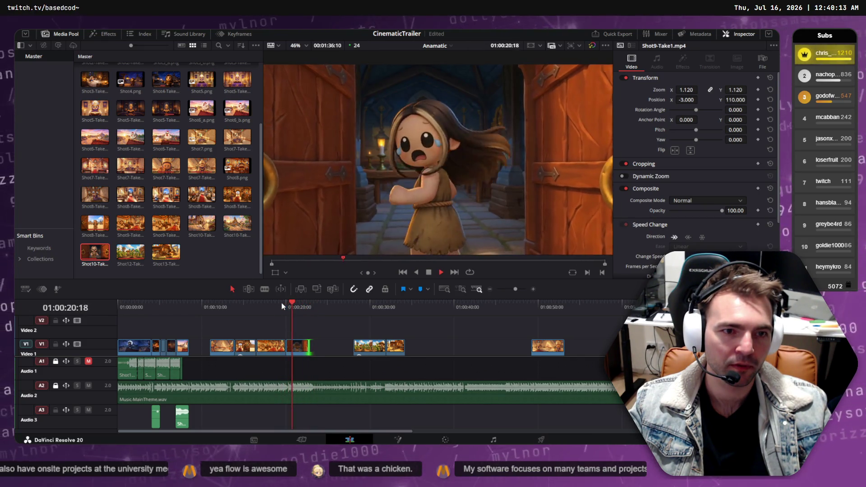
key(space)
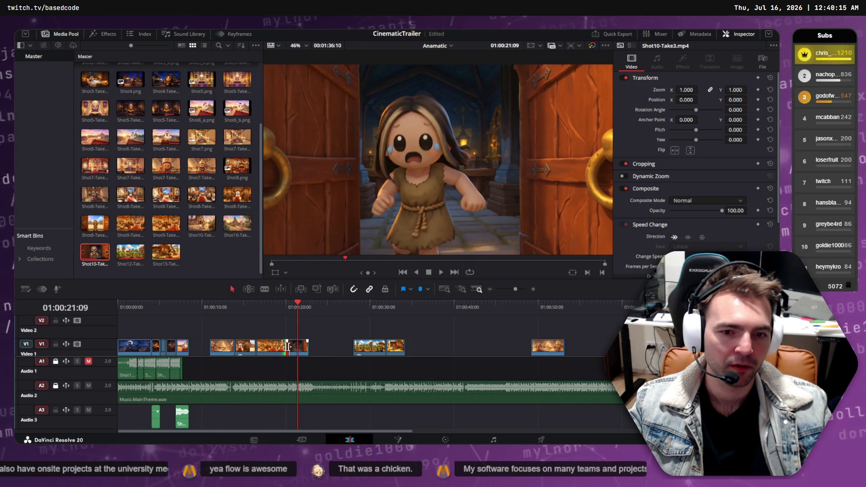
drag(289, 347, 292, 347)
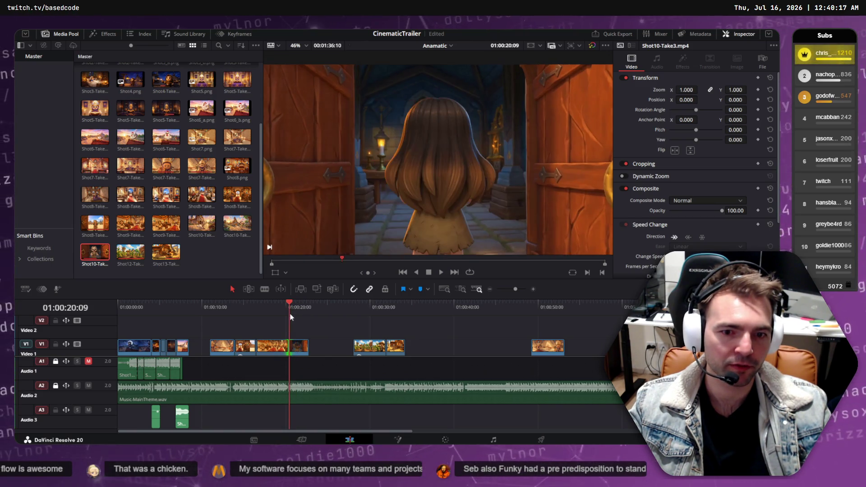
click(276, 307)
key(space)
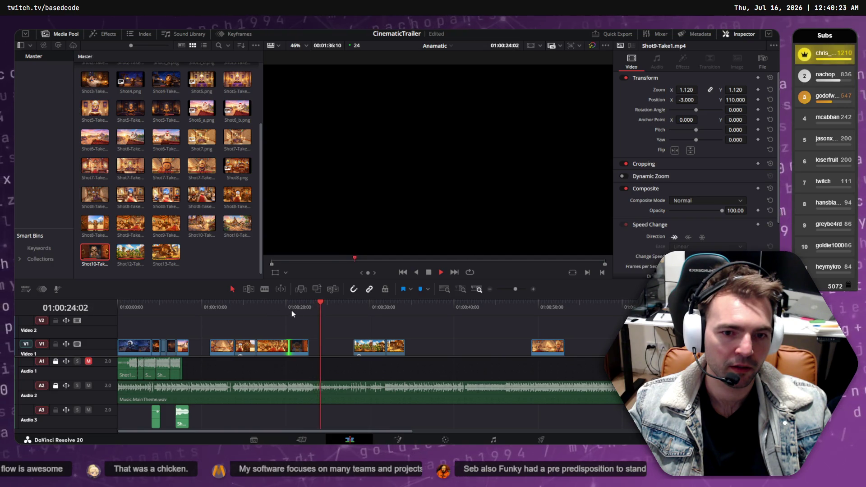
click(285, 303)
click(273, 302)
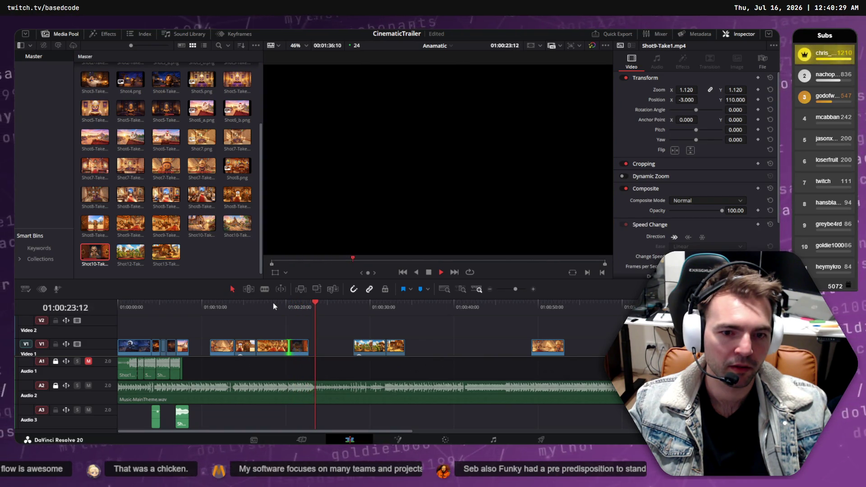
click(288, 304)
mouse_move(288, 304)
mouse_down()
mouse_move(232, 308)
mouse_move(299, 304)
mouse_up()
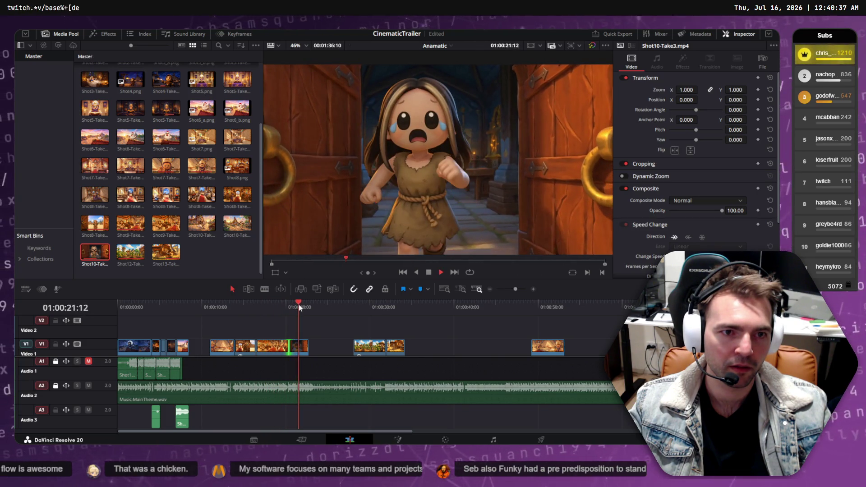
key(space)
mouse_move(304, 310)
mouse_down()
mouse_move(299, 315)
mouse_move(298, 302)
mouse_move(291, 324)
mouse_up()
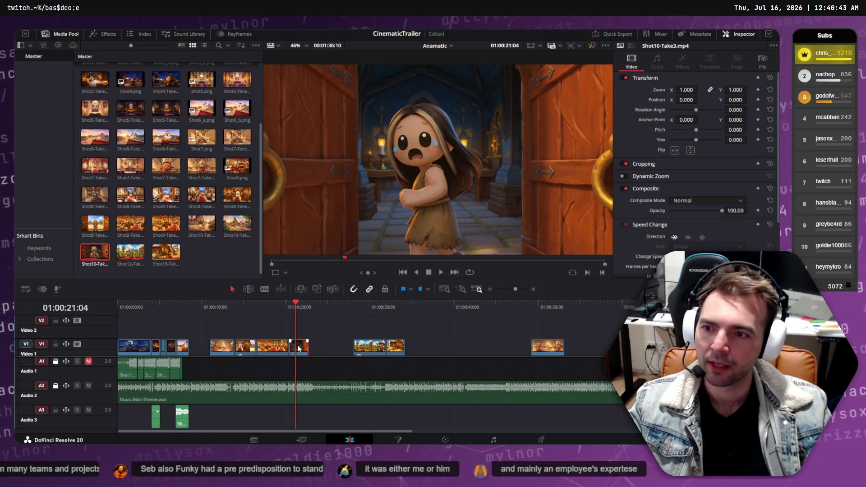
Slide Shot10-Take3 slightly later on V1, trim its start, and replay from the church shot
drag(303, 349, 305, 348)
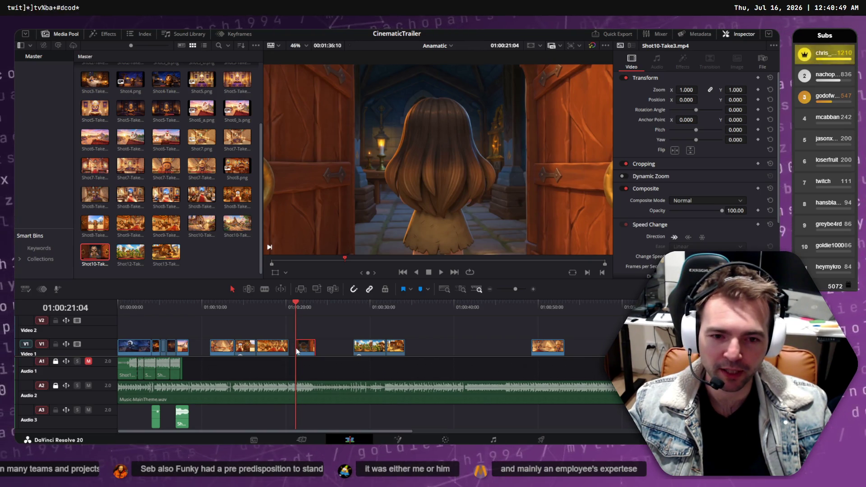
mouse_move(297, 346)
mouse_down()
mouse_move(307, 346)
mouse_move(296, 345)
mouse_up()
click(299, 315)
drag(284, 307, 268, 307)
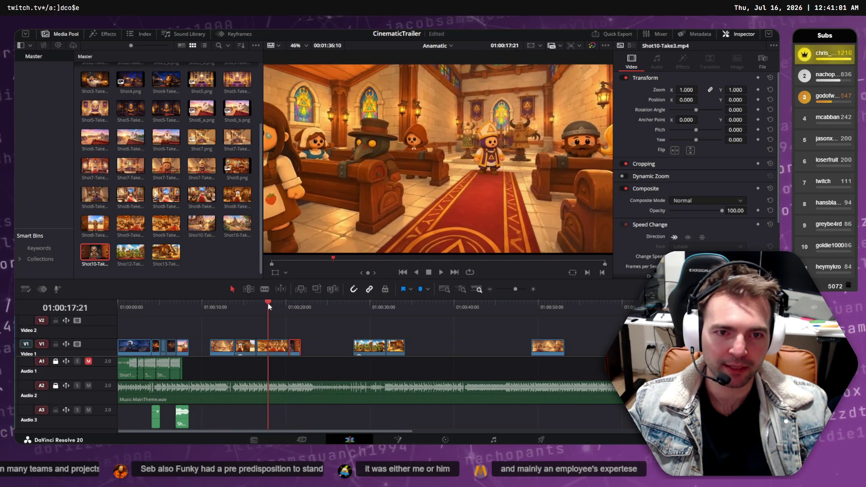
key(space)
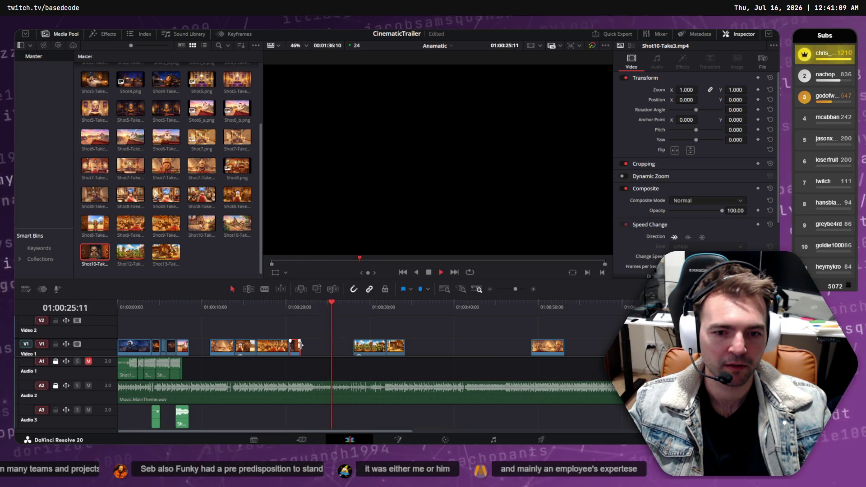
Extend Shot10-Take3's end, then trim seven frames back off and review the shortened clip
drag(299, 345, 318, 345)
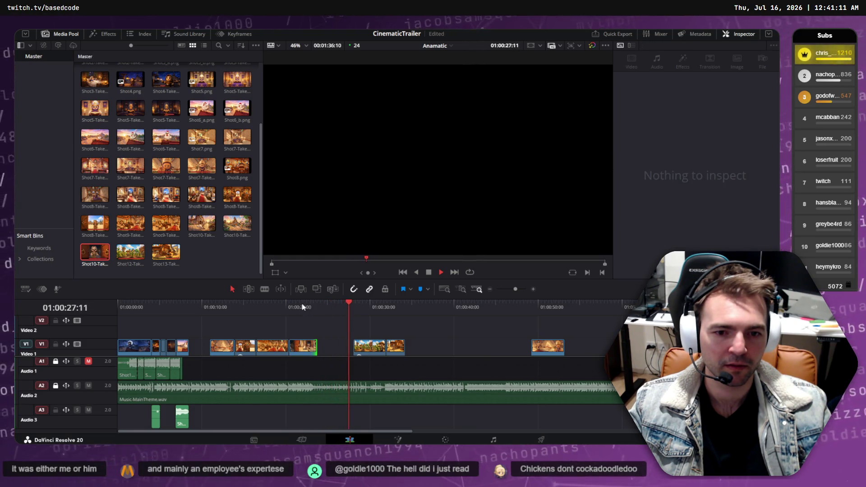
drag(302, 307, 280, 308)
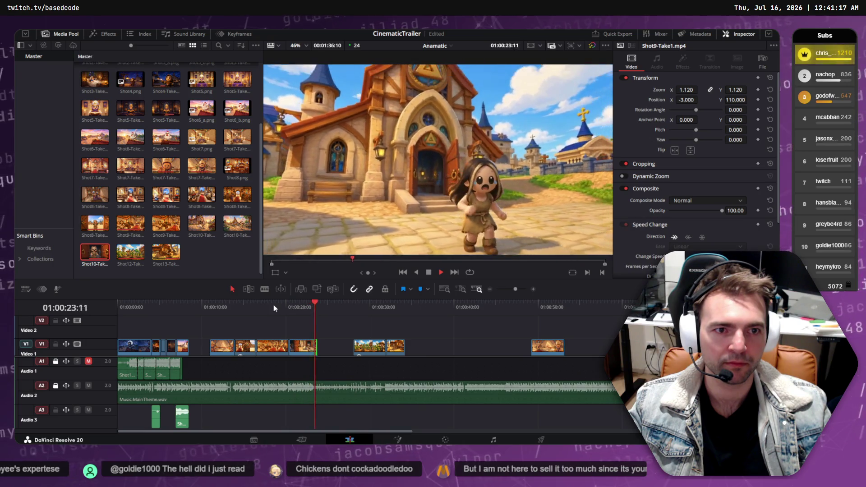
key(space)
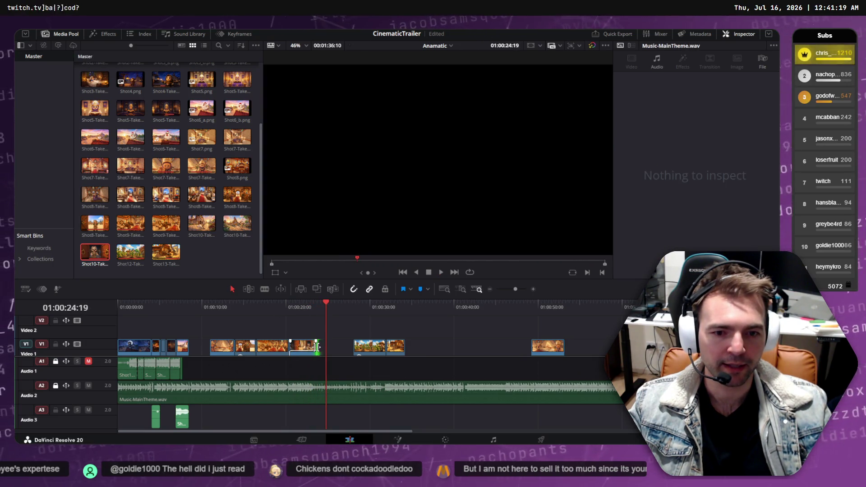
drag(319, 346, 311, 347)
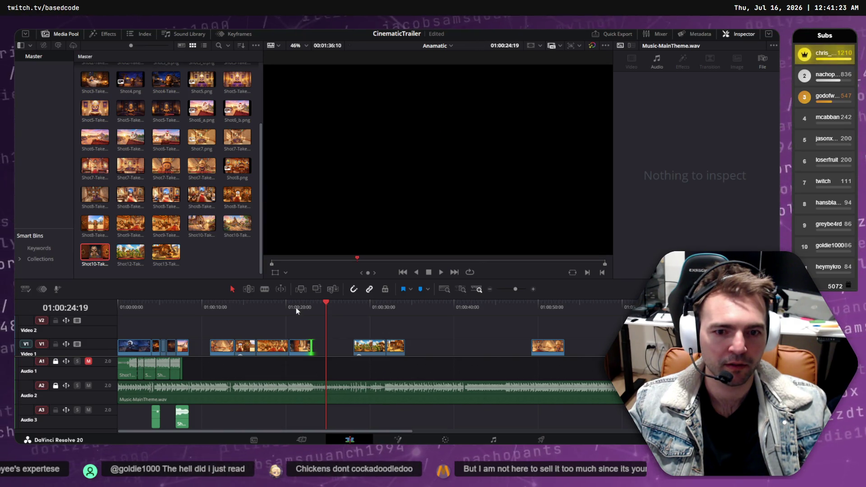
click(289, 306)
key(space)
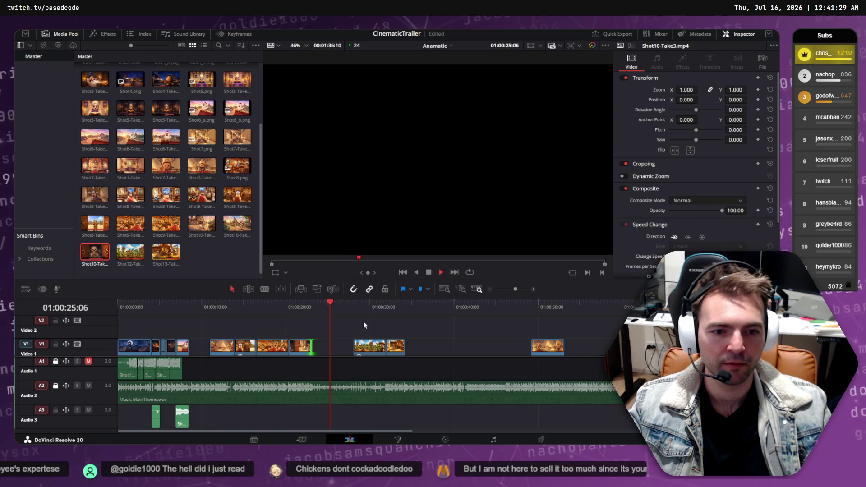
drag(276, 313, 90, 312)
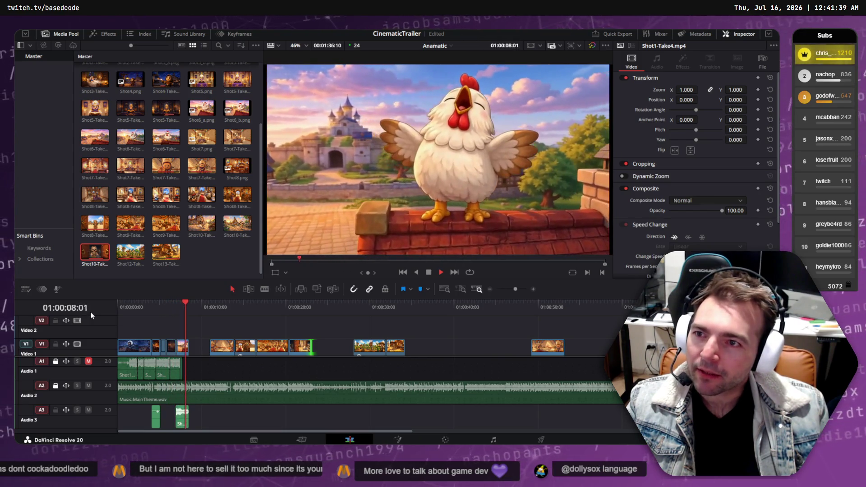
key(space)
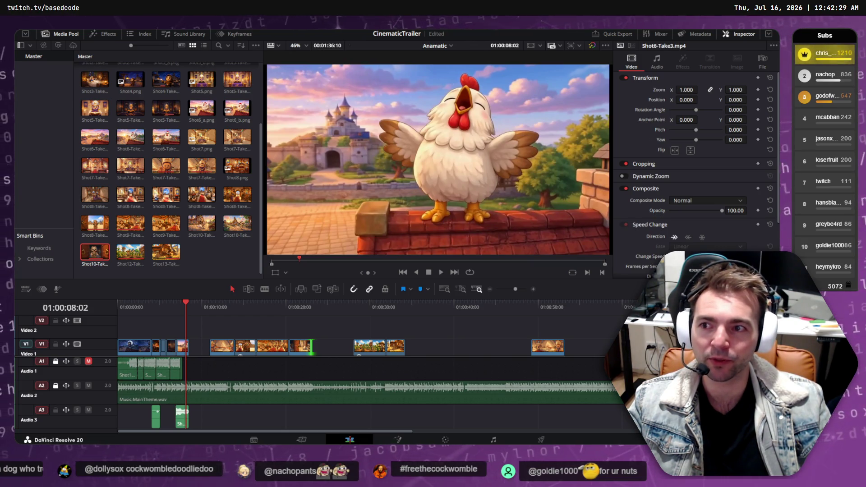
drag(211, 305, 116, 311)
key(space)
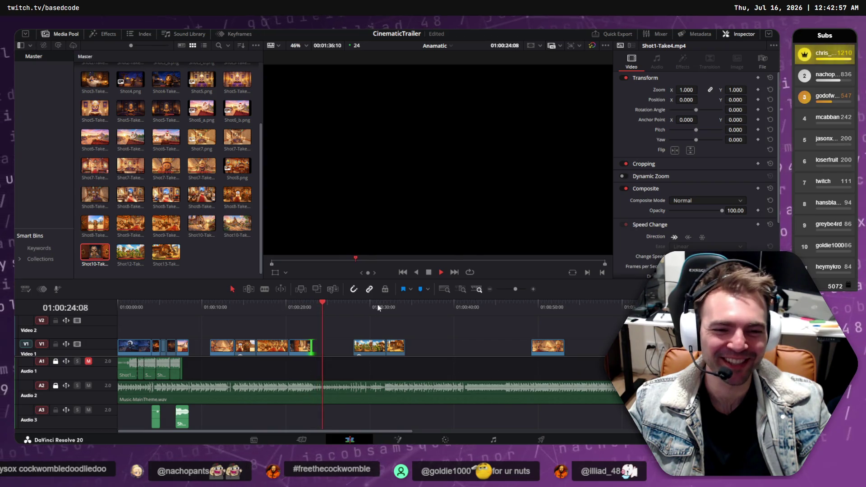
drag(203, 305, 197, 311)
key(space)
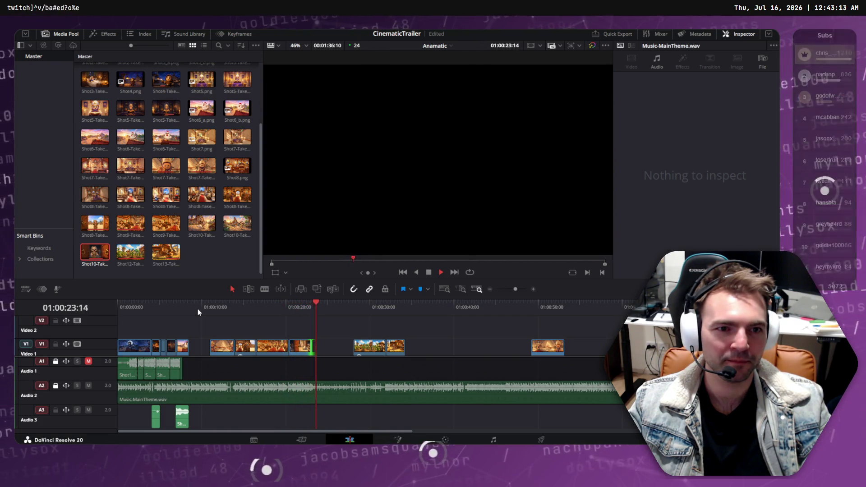
Zoom in and trim Shot10-Take3's end back to just before 01:00:23, then replay the cut
click(298, 302)
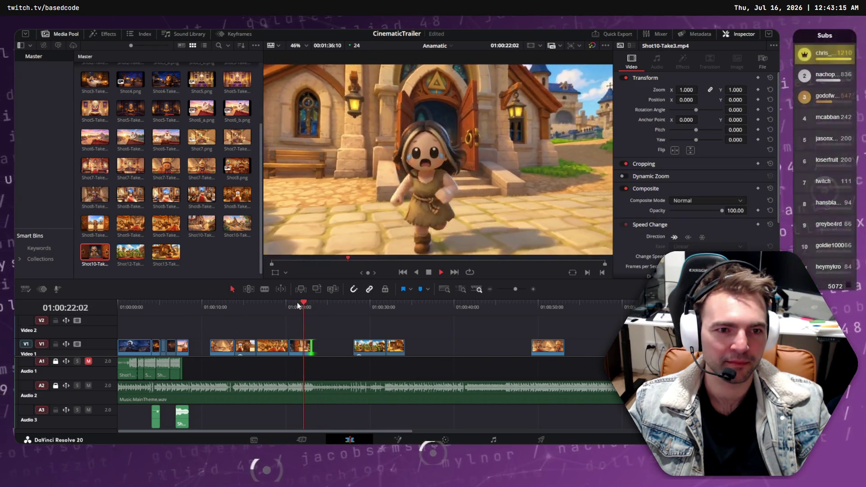
key(space)
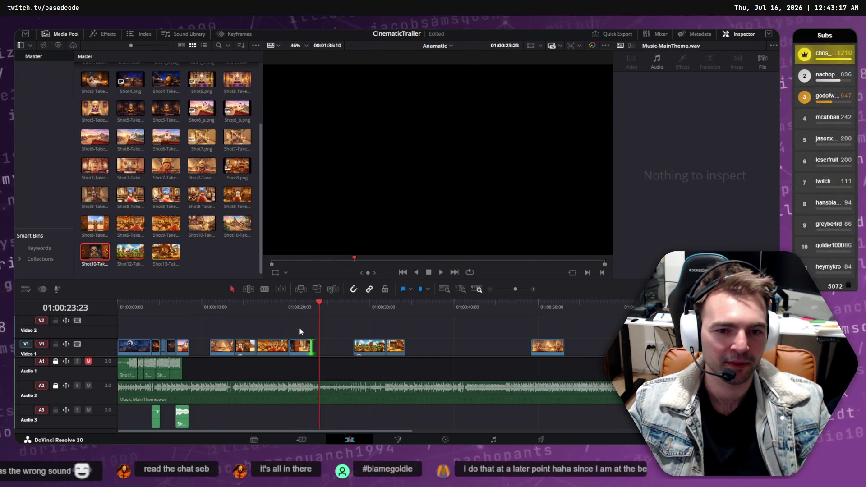
click(311, 302)
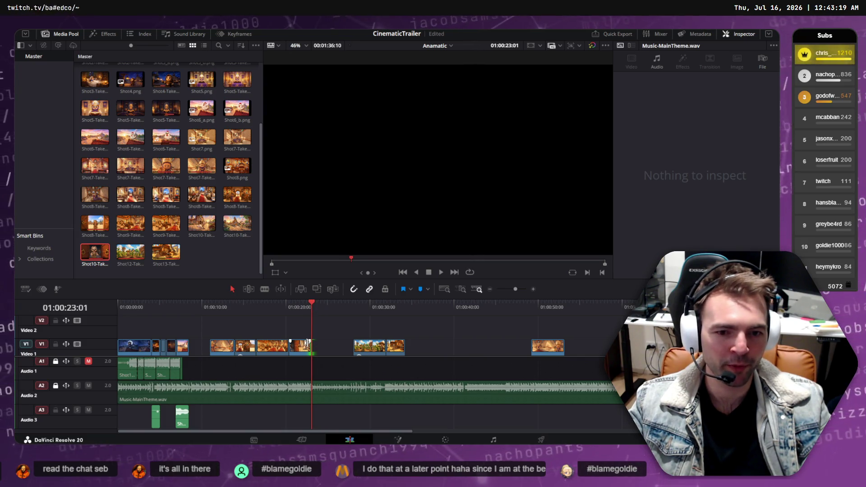
key(ctrl+equal)
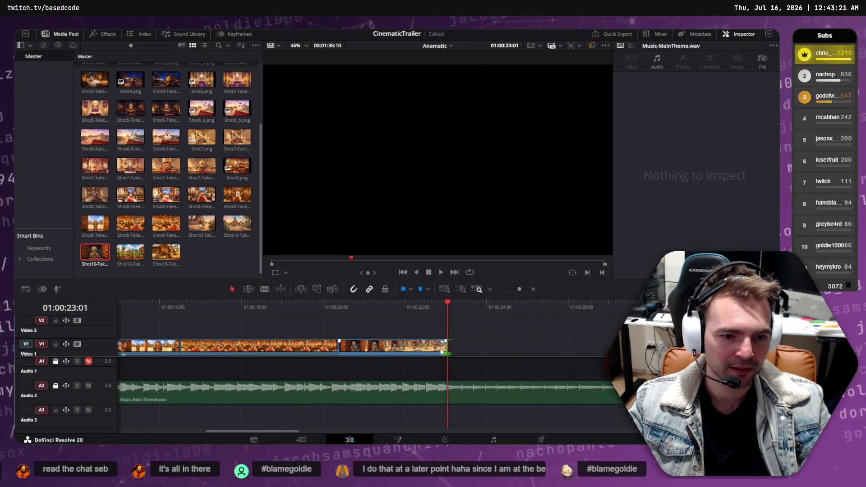
click(445, 348)
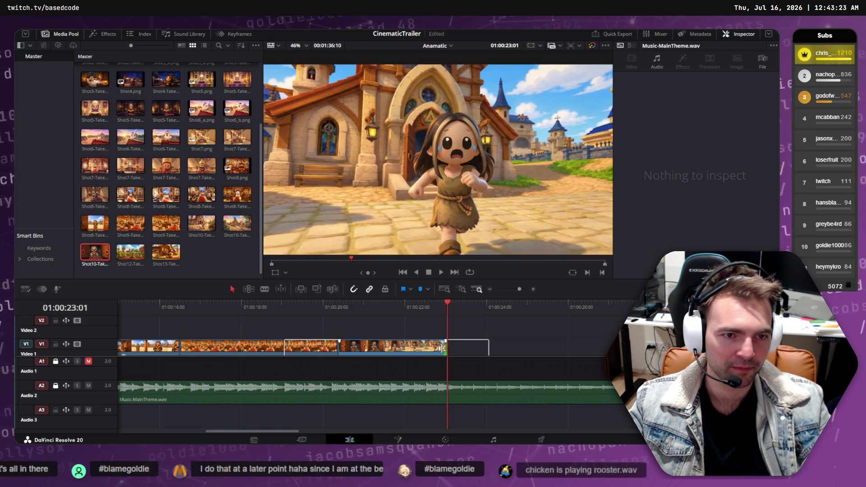
drag(441, 349, 438, 348)
drag(385, 300, 385, 298)
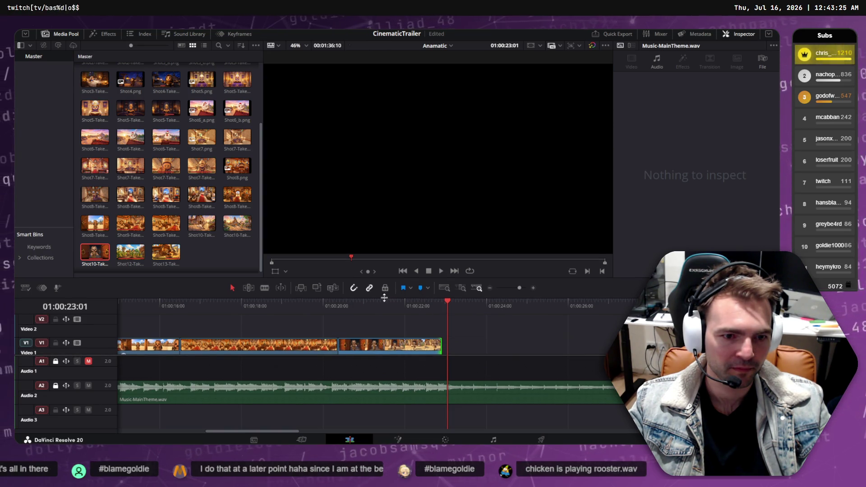
click(348, 307)
key(space)
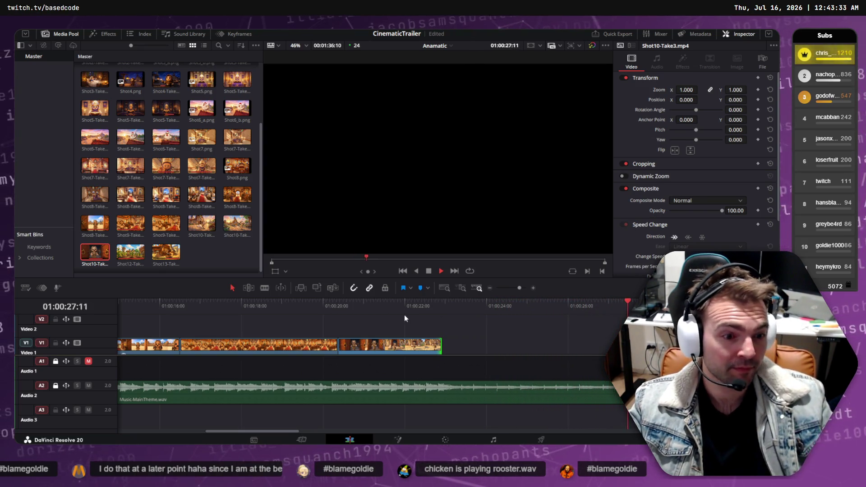
drag(344, 307, 597, 309)
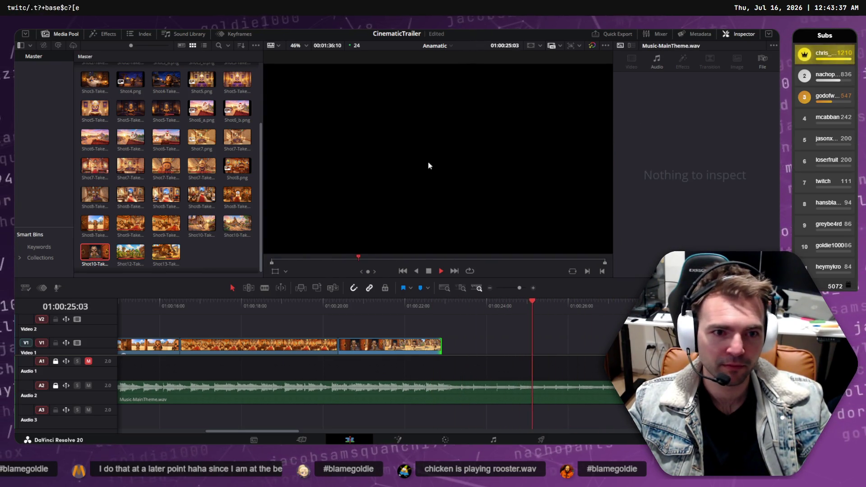
right_click(522, 328)
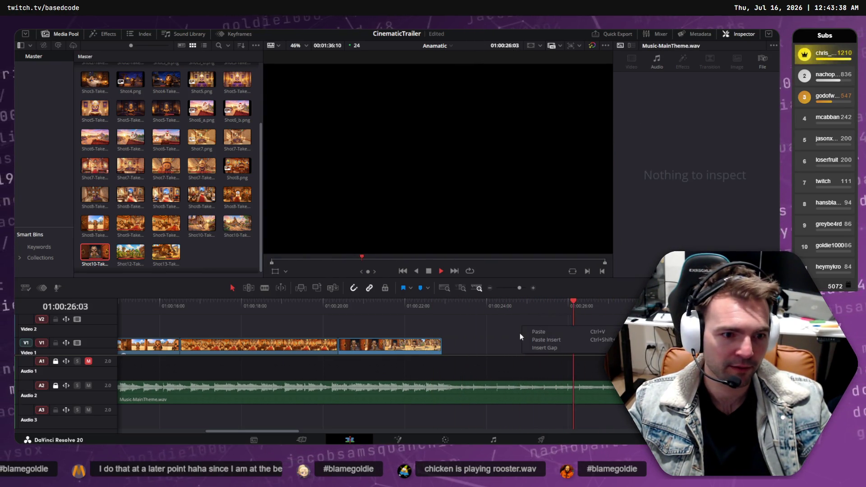
right_click(499, 324)
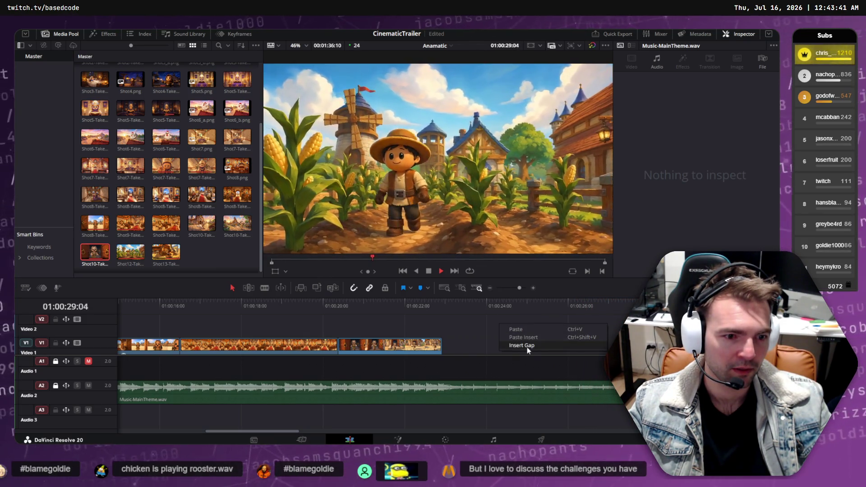
click(527, 346)
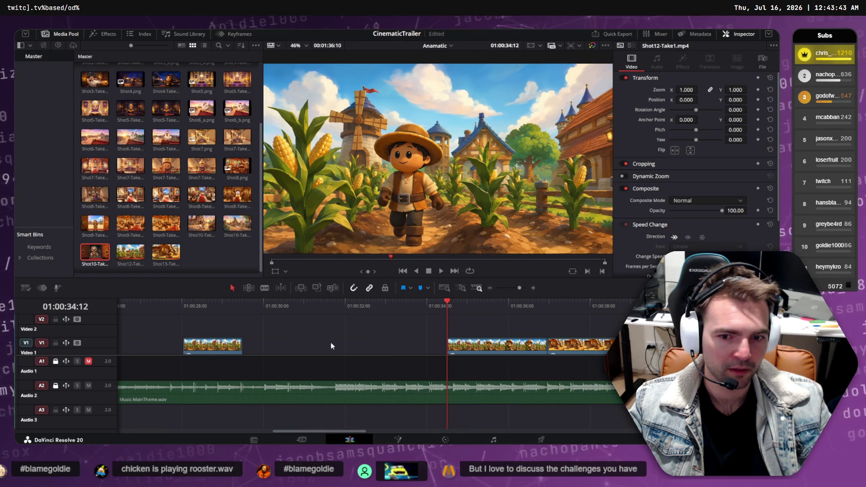
scroll(331, 346, left, 5)
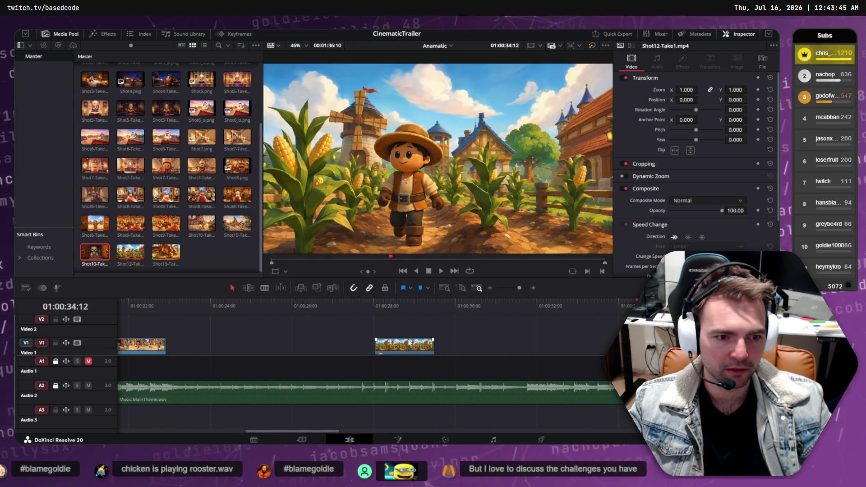
key(ctrl+z)
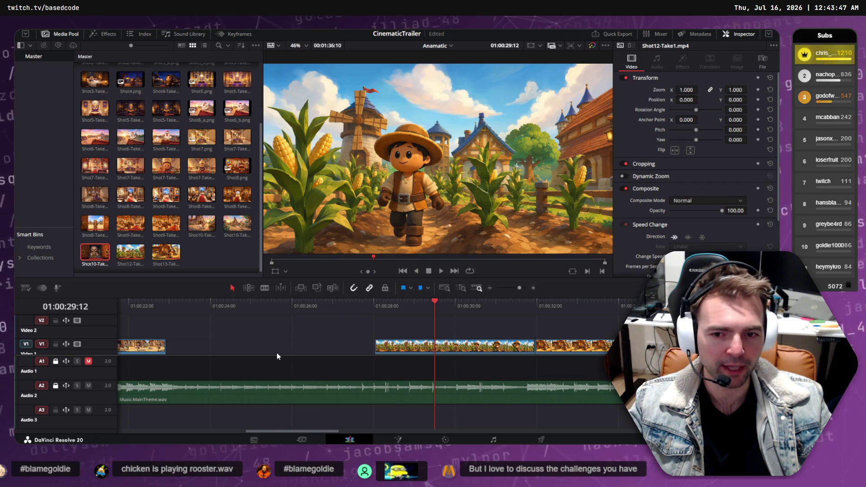
scroll(277, 352, left, 3)
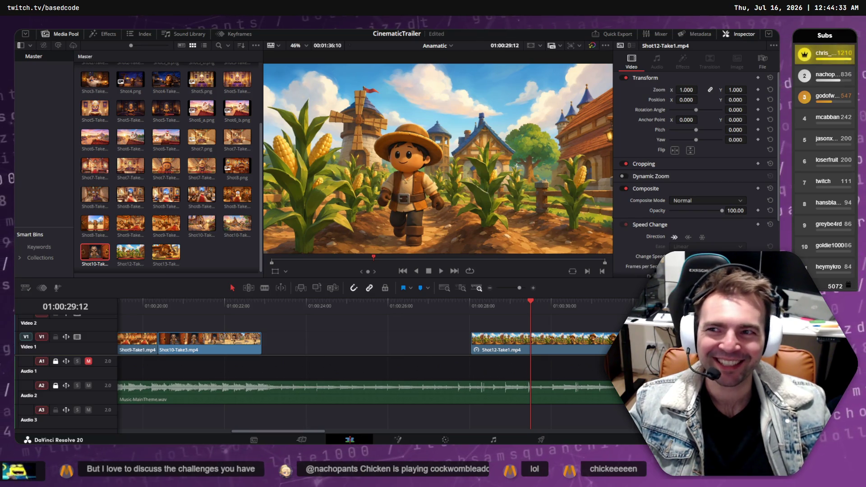
mouse_move(541, 307)
mouse_down()
mouse_move(433, 291)
mouse_move(183, 298)
mouse_move(137, 313)
mouse_move(44, 302)
mouse_move(281, 302)
mouse_move(120, 309)
mouse_up()
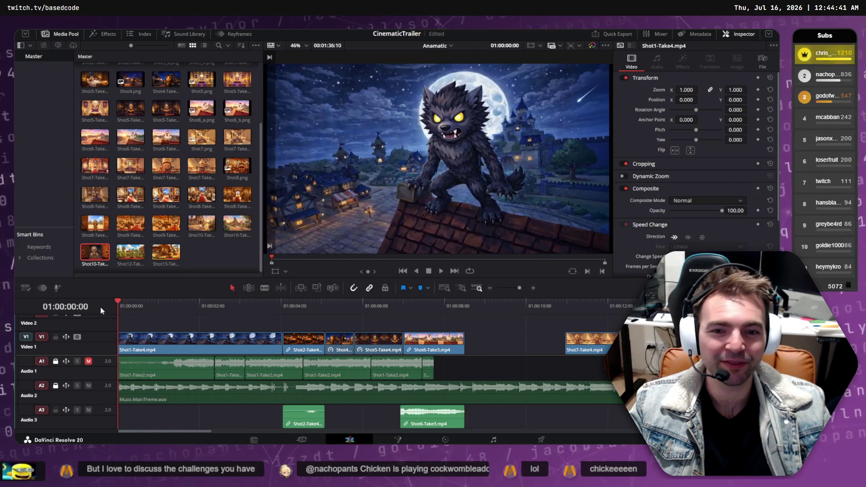
key(space)
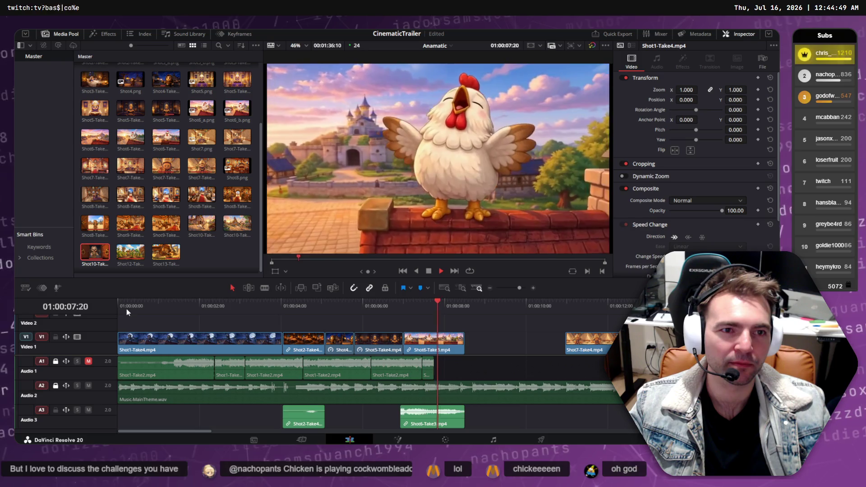
click(380, 312)
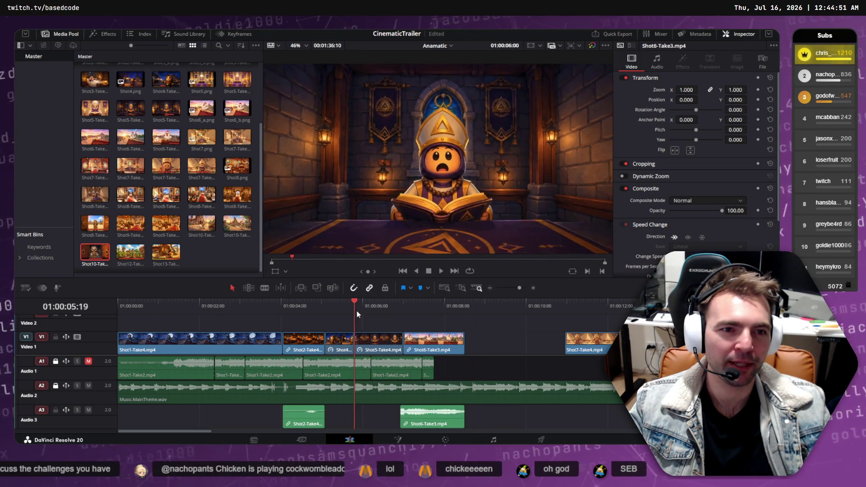
mouse_move(381, 313)
mouse_down()
mouse_move(401, 310)
mouse_move(325, 310)
mouse_move(467, 310)
mouse_move(302, 312)
mouse_up()
key(space)
key(space)
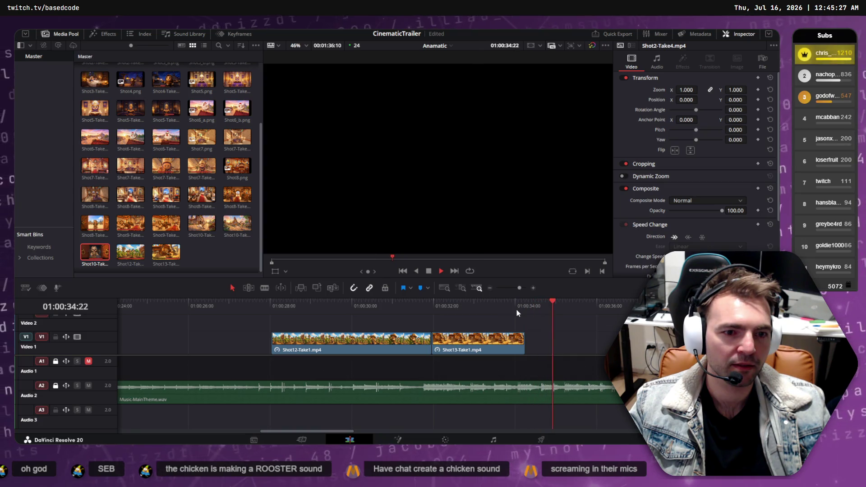
key(space)
key(Home)
mouse_move(119, 307)
mouse_down()
mouse_move(170, 310)
mouse_move(122, 309)
mouse_up()
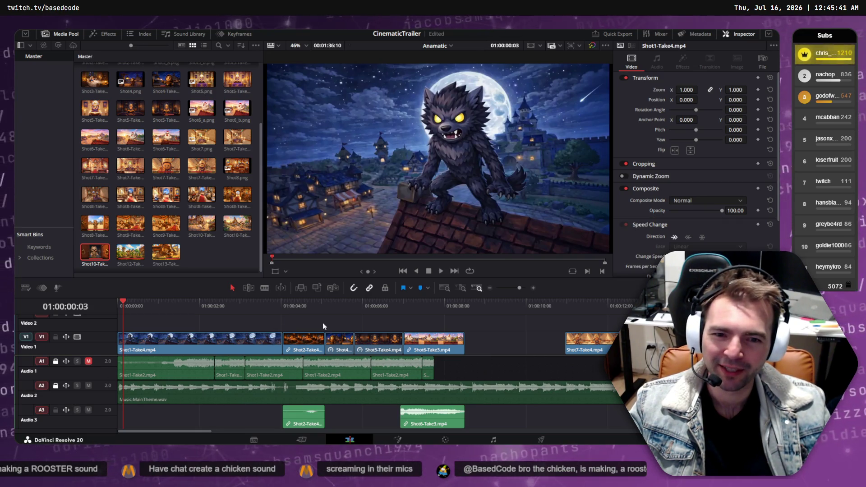
mouse_move(408, 312)
mouse_down()
mouse_move(482, 315)
mouse_move(362, 317)
mouse_move(427, 318)
mouse_up()
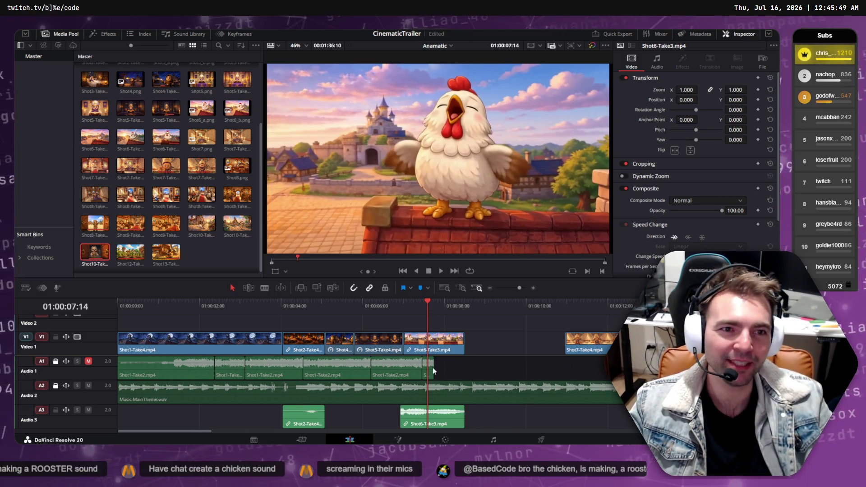
click(403, 300)
mouse_move(403, 301)
mouse_down()
mouse_move(478, 309)
mouse_move(96, 310)
mouse_up()
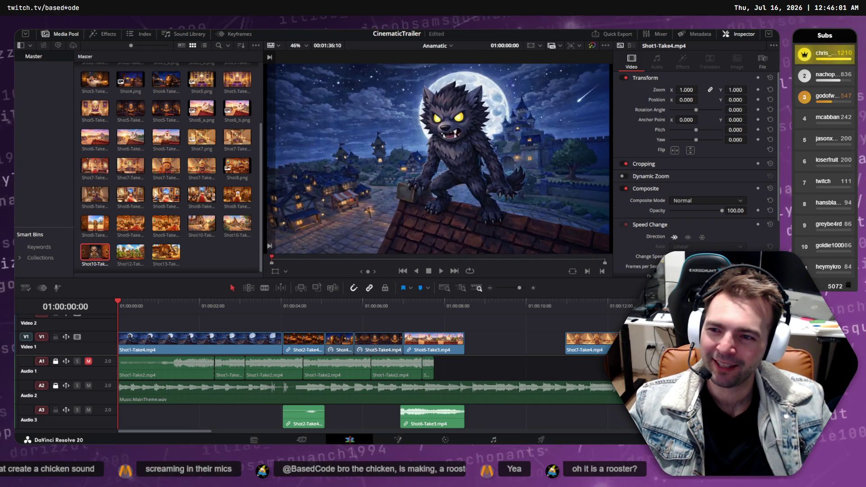
drag(424, 309, 434, 320)
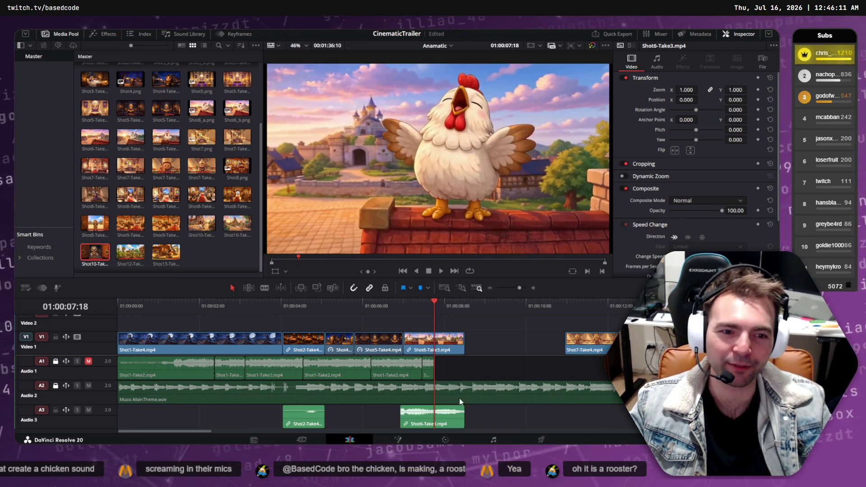
mouse_move(437, 307)
mouse_down()
mouse_move(391, 307)
mouse_move(591, 325)
mouse_move(128, 308)
mouse_move(144, 311)
mouse_up()
key(space)
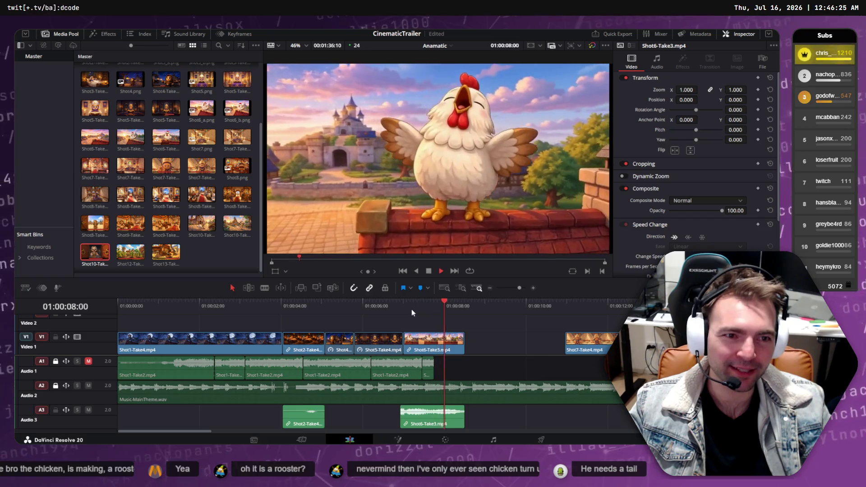
click(386, 307)
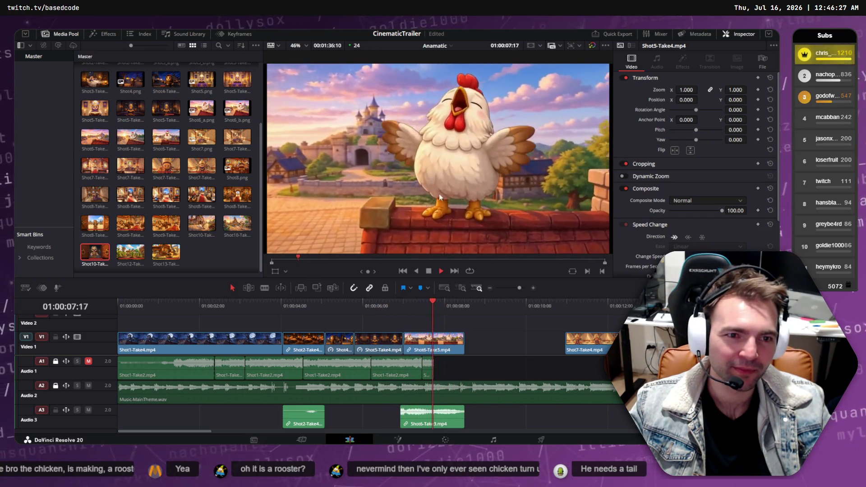
click(403, 306)
drag(403, 306, 401, 306)
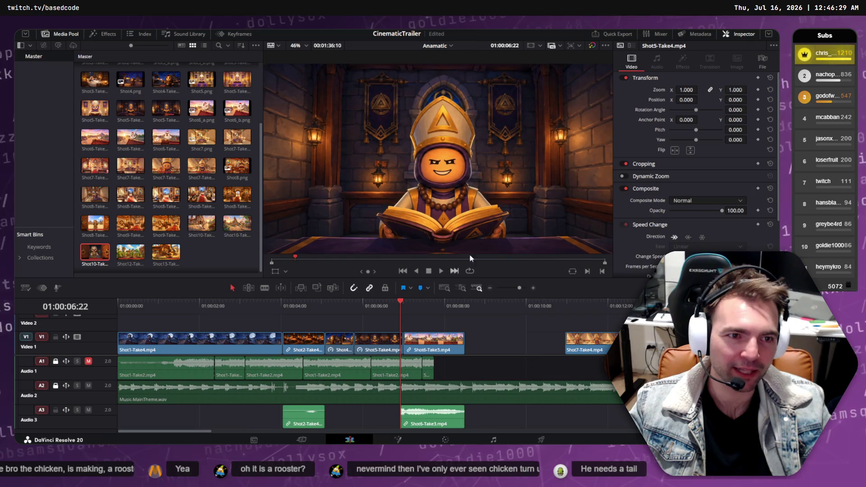
click(404, 302)
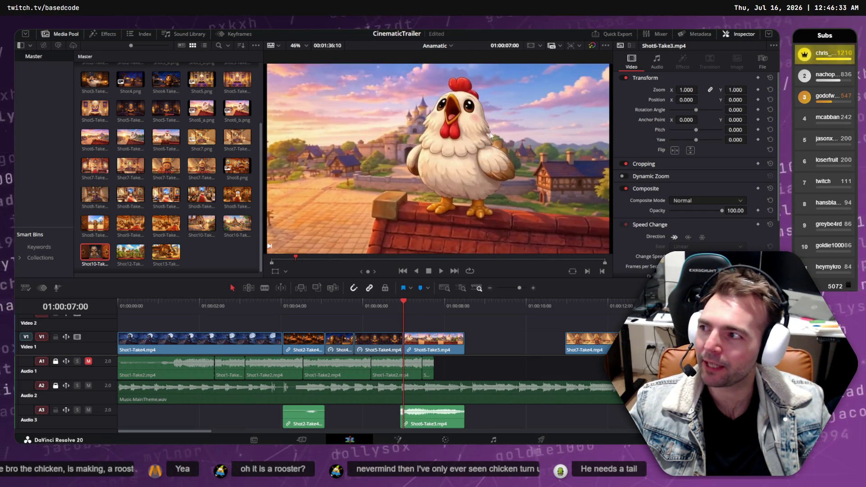
mouse_move(424, 315)
mouse_down()
mouse_move(316, 311)
mouse_move(449, 312)
mouse_move(310, 312)
mouse_move(337, 311)
mouse_up()
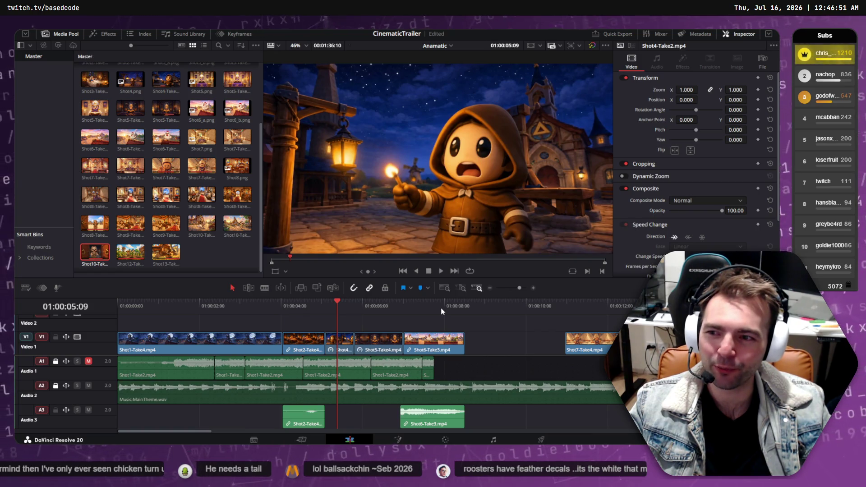
Play the trailer from its start and stop on the hooded character lighting the lantern
mouse_move(428, 305)
mouse_down()
mouse_move(143, 309)
mouse_move(731, 310)
mouse_move(373, 307)
mouse_move(319, 292)
mouse_move(165, 285)
mouse_move(641, 284)
mouse_move(109, 296)
mouse_move(254, 301)
mouse_up()
mouse_move(325, 305)
mouse_down()
mouse_move(520, 295)
mouse_move(291, 299)
mouse_move(759, 294)
mouse_move(289, 325)
mouse_move(767, 321)
mouse_move(418, 321)
mouse_move(758, 320)
mouse_up()
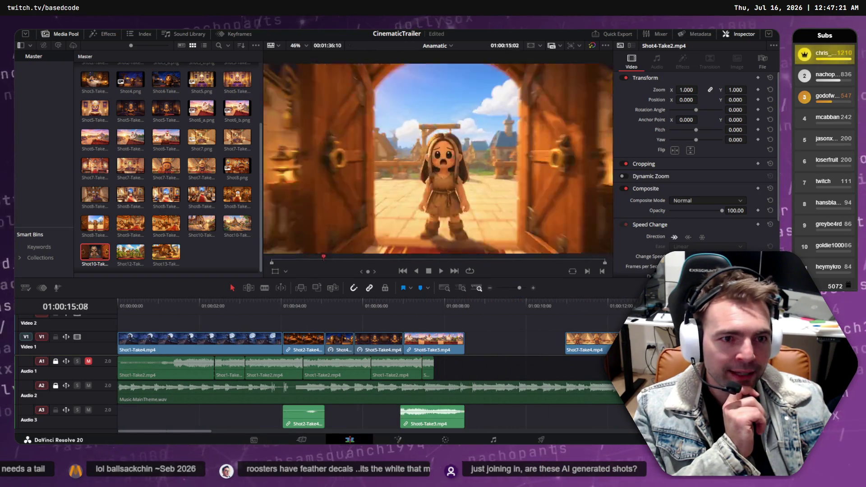
key(Home)
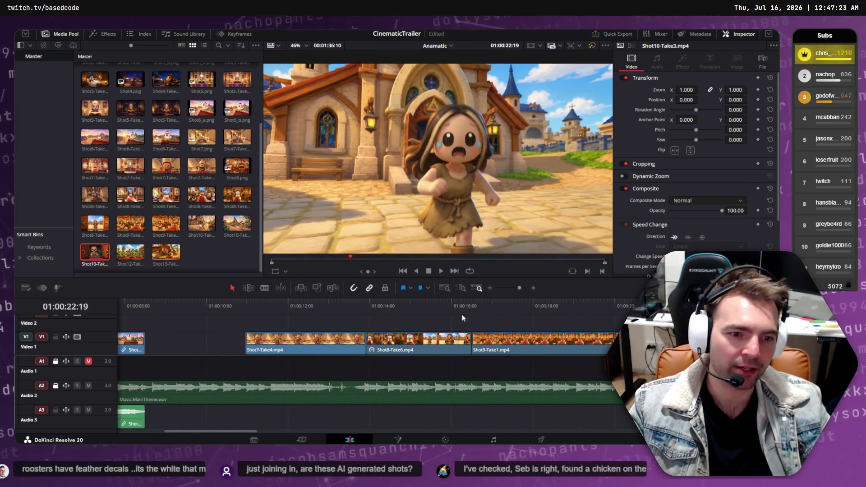
mouse_move(135, 304)
mouse_down()
mouse_move(155, 305)
mouse_move(131, 304)
mouse_up()
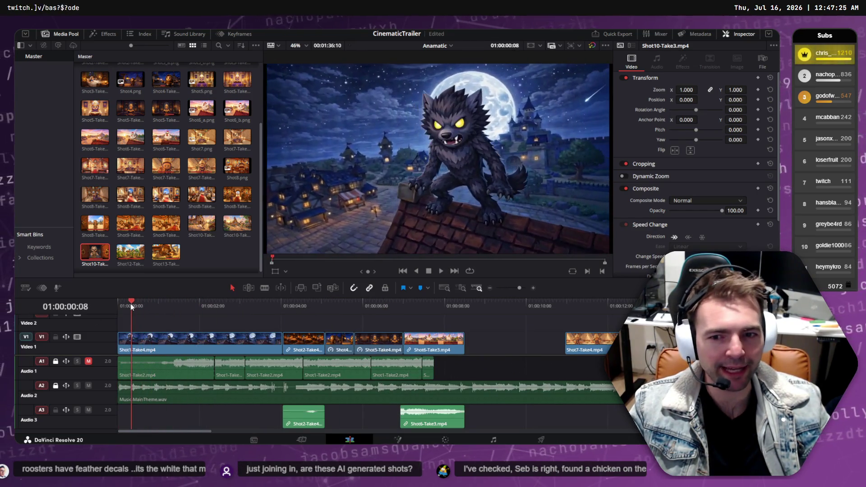
key(space)
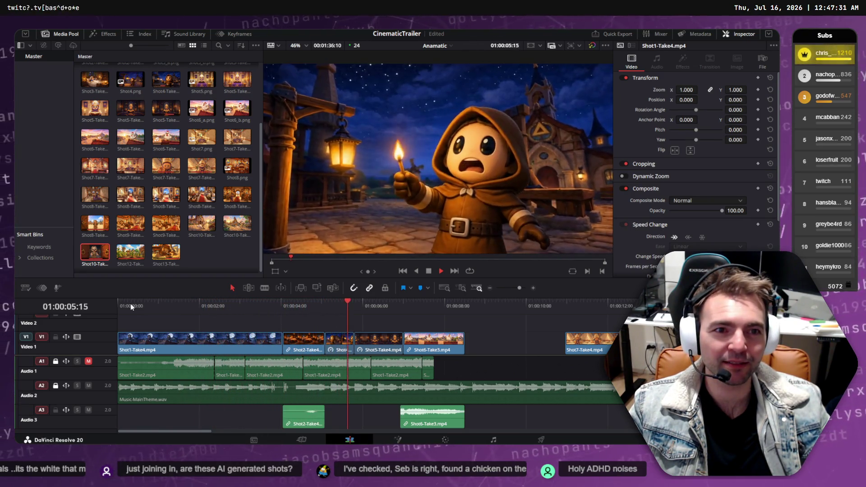
click(347, 311)
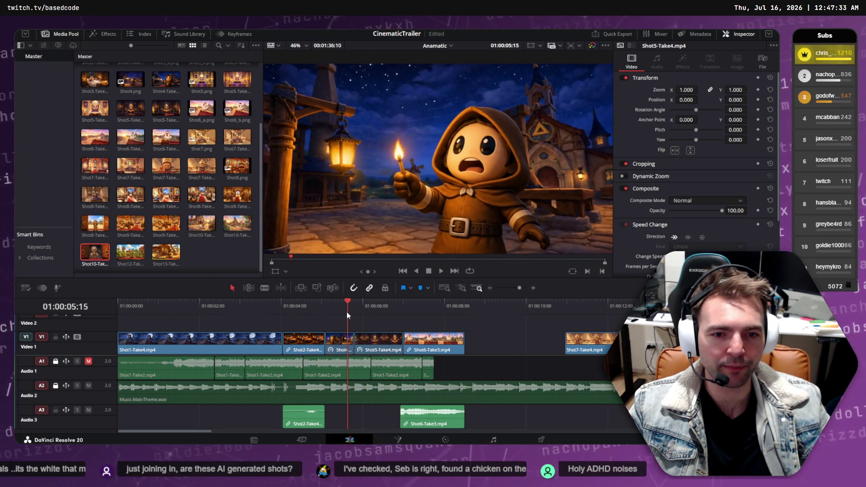
key(Left)
key(Left)
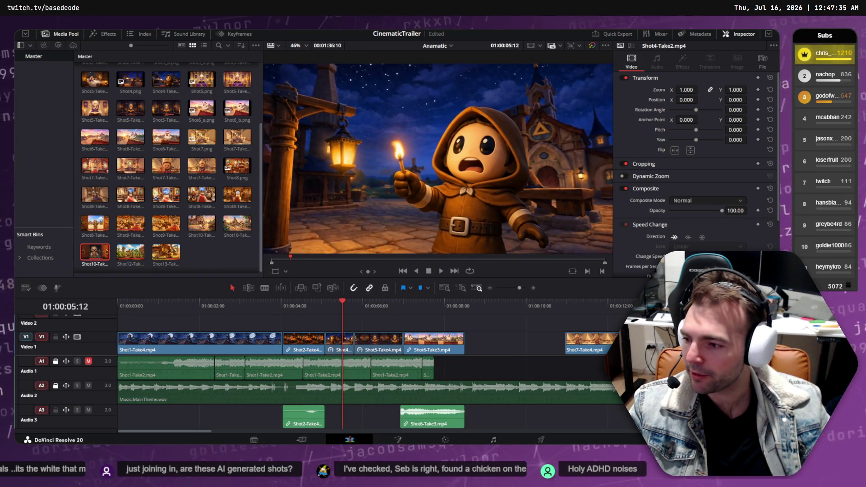
key(alt+Tab)
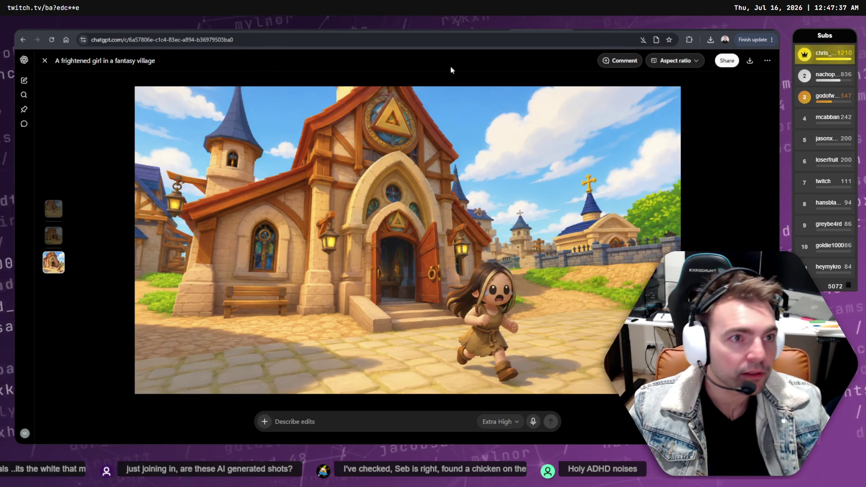
Bring up the lantern chat and view its generated village-square image full size
click(473, 34)
scroll(472, 33, down, 4)
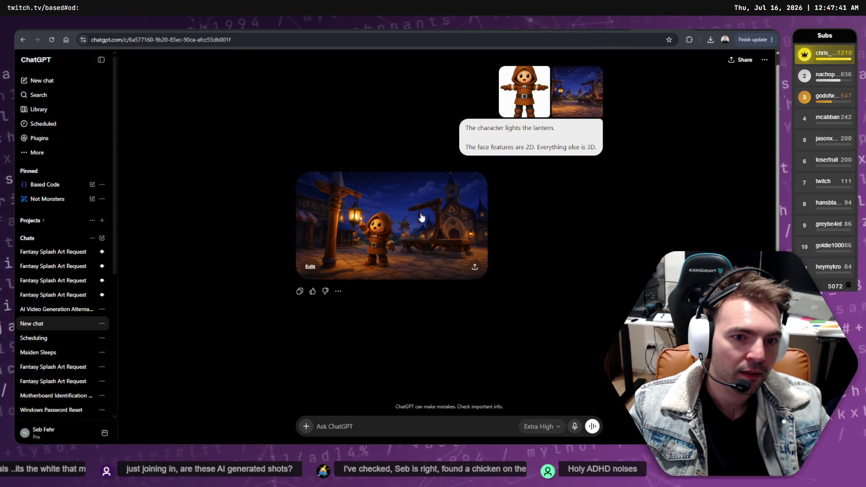
click(331, 273)
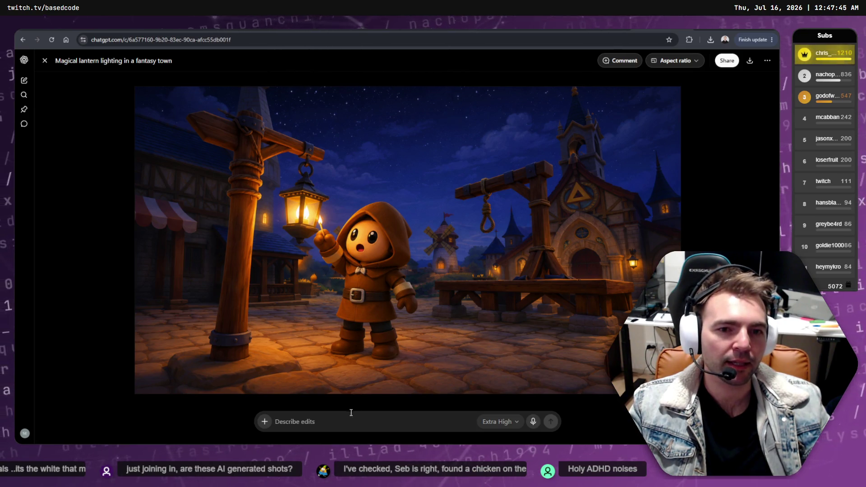
key(Escape)
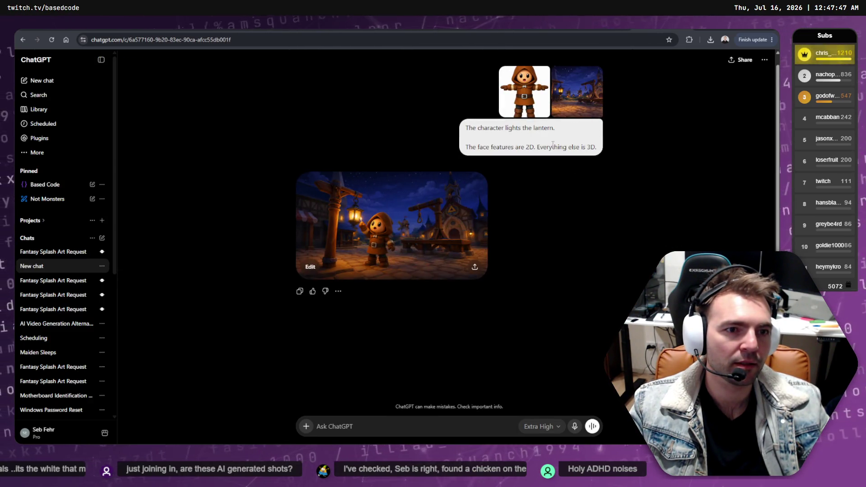
drag(556, 131, 571, 147)
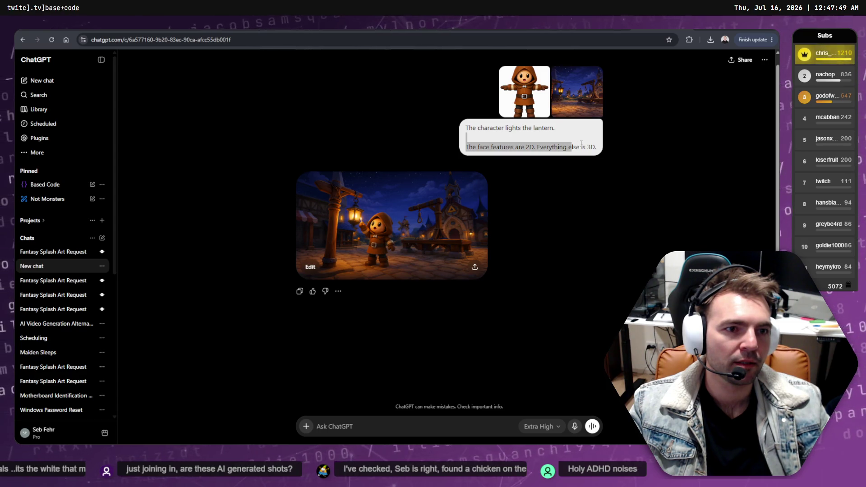
click(571, 147)
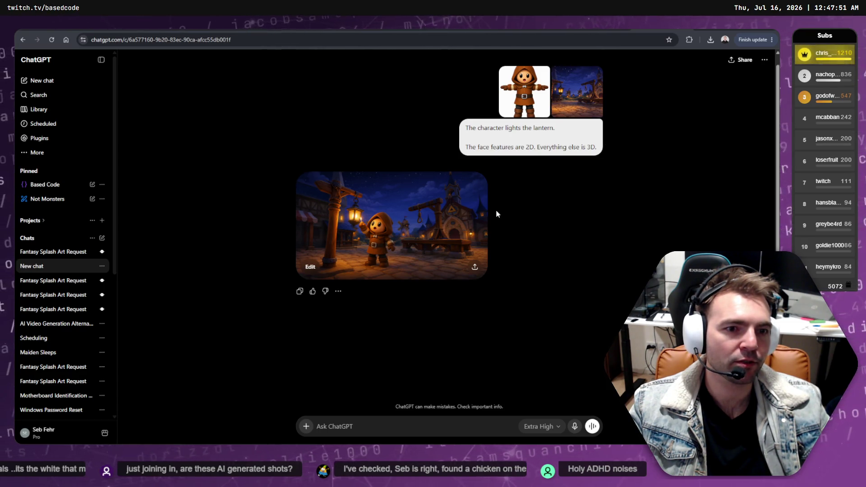
Switch to the earlier prompt version and view its generated image full size
right_click(574, 105)
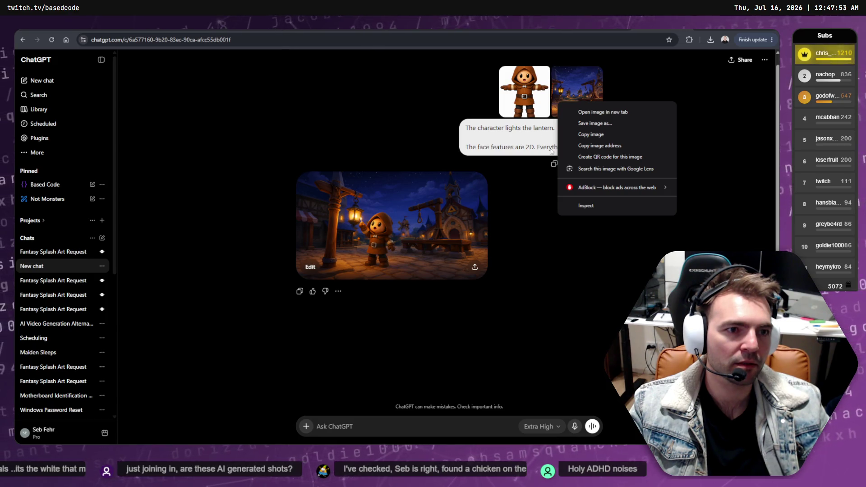
click(525, 146)
right_click(571, 91)
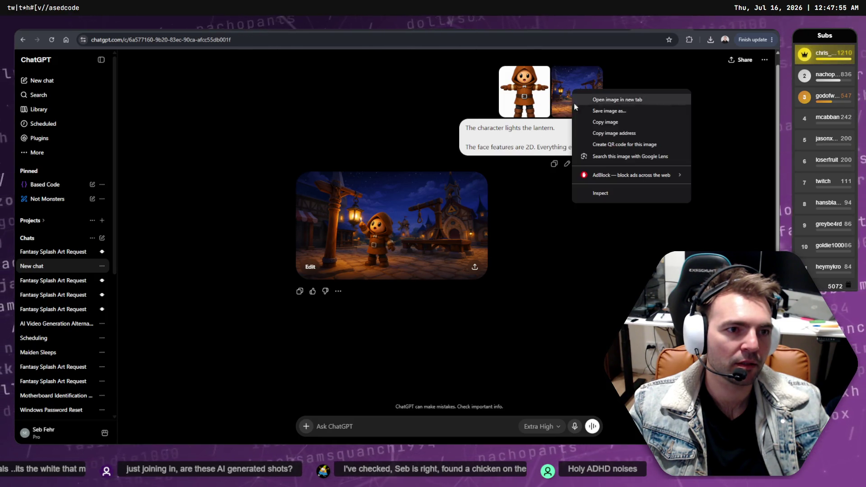
click(568, 164)
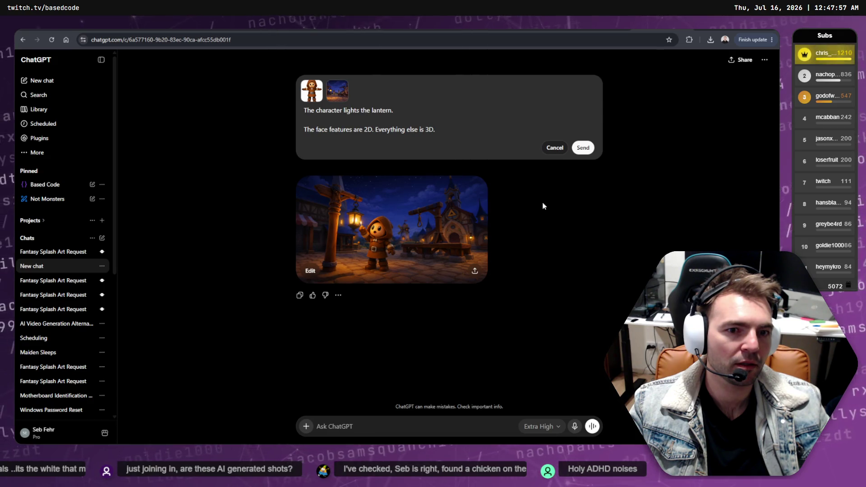
click(556, 148)
right_click(577, 111)
click(576, 170)
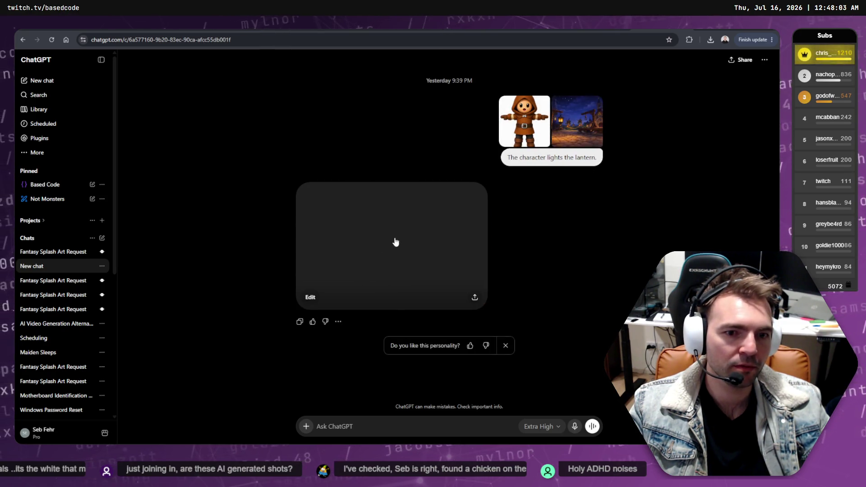
click(415, 238)
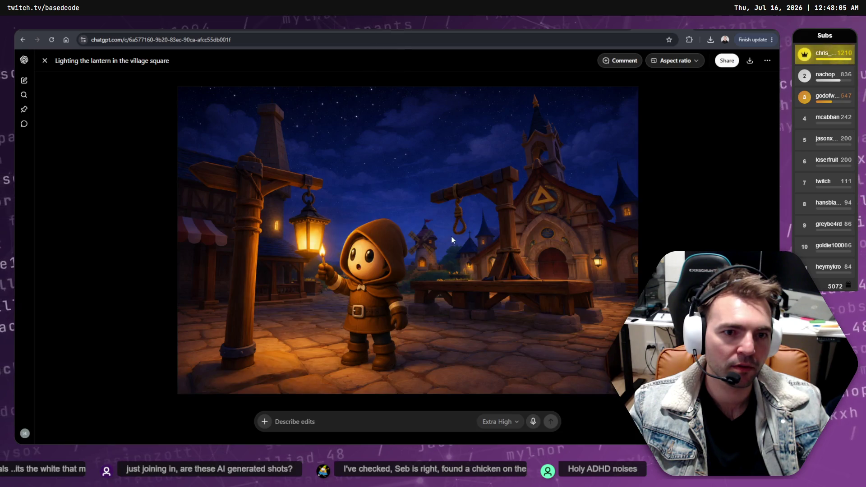
key(Escape)
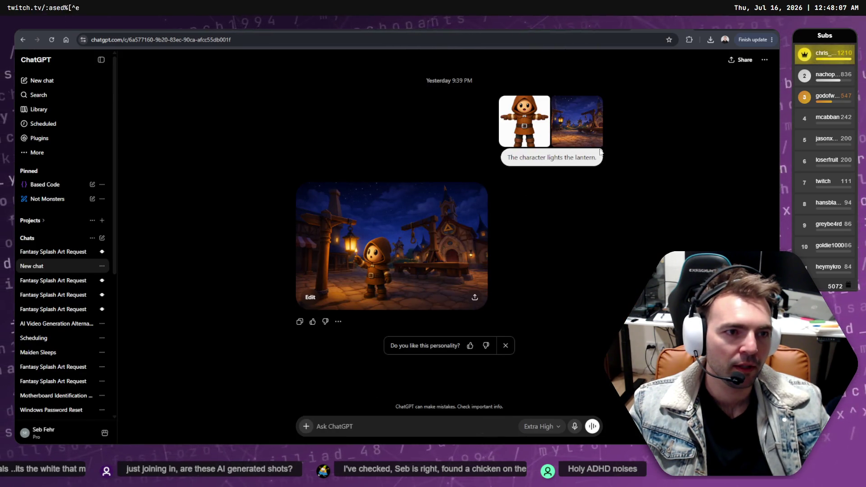
Return to the revised '2D face features' prompt, view its image, and reopen it for editing
right_click(586, 124)
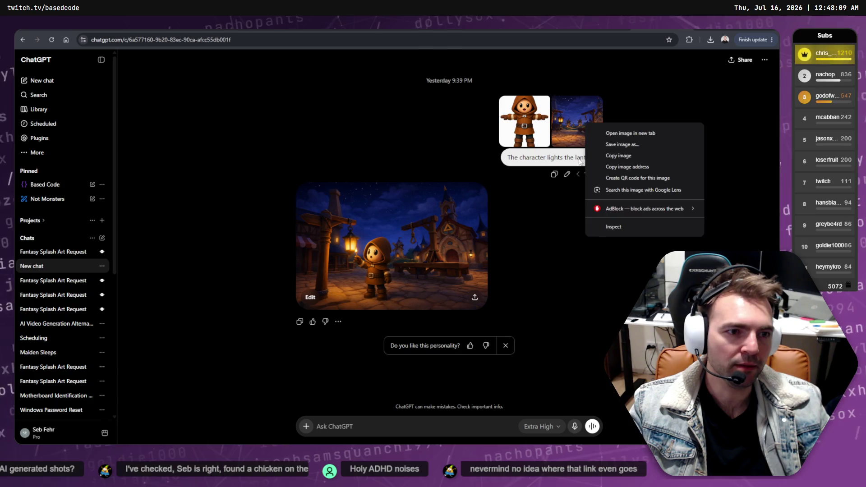
click(580, 161)
right_click(592, 132)
click(595, 165)
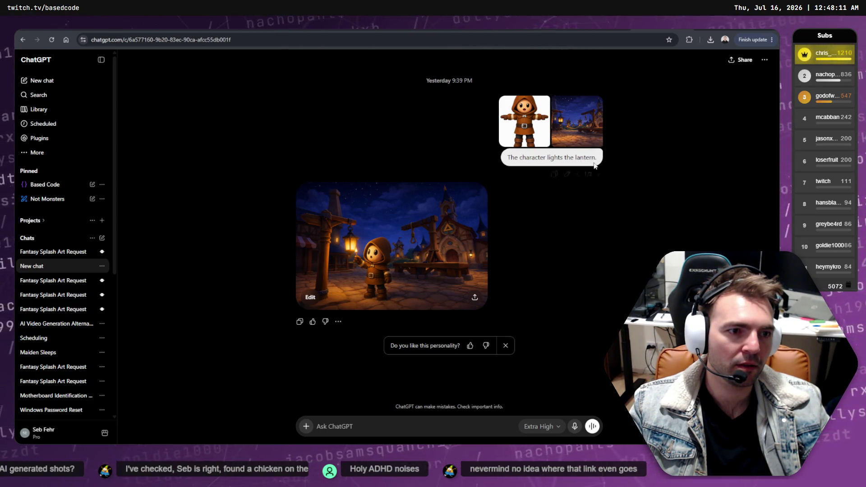
right_click(604, 130)
click(598, 173)
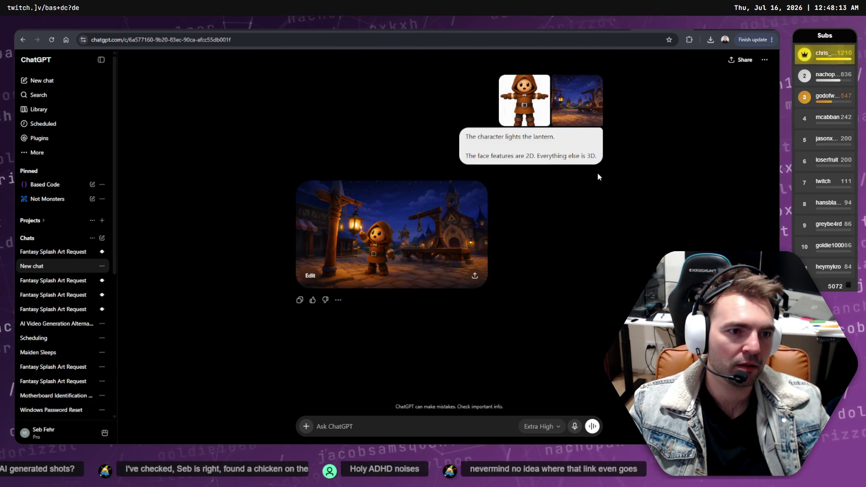
click(376, 240)
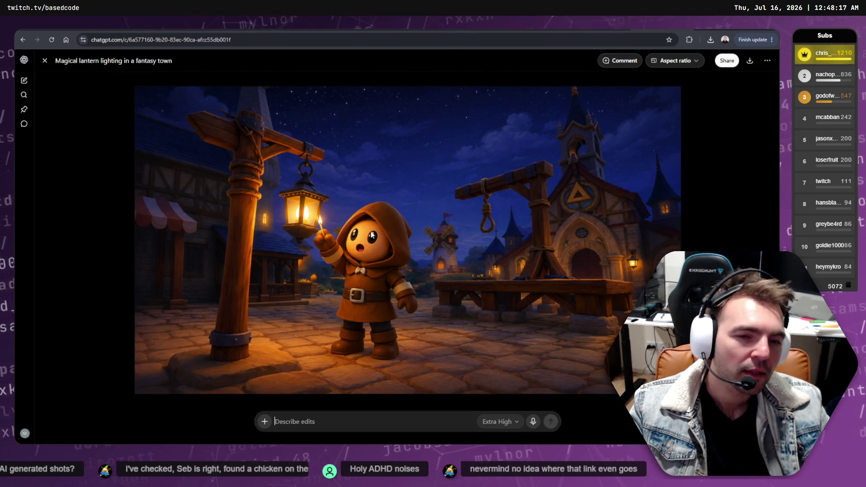
key(Escape)
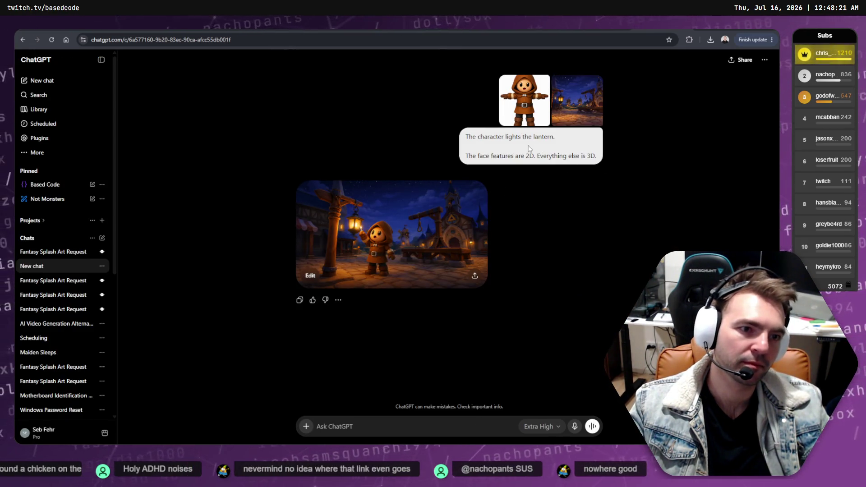
right_click(579, 107)
click(568, 173)
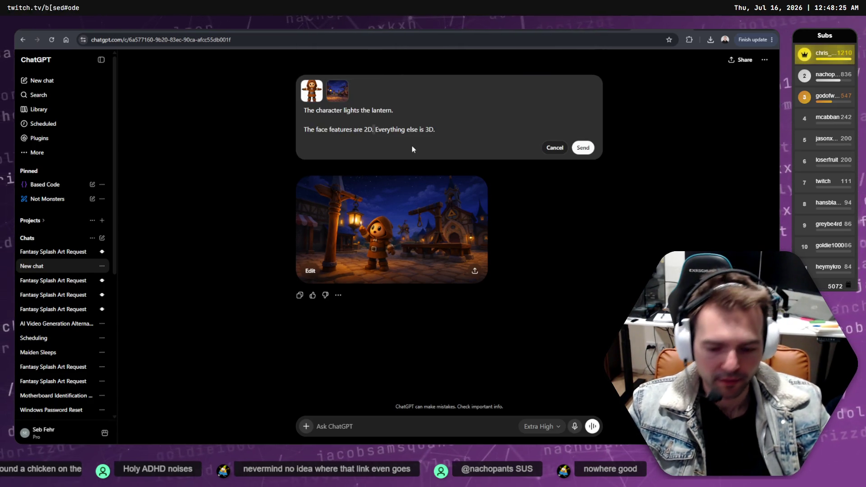
Edit the lantern prompt to read 'The face features are non-reflective 2D.' and resend it
key(BackSpace)
text(, n)
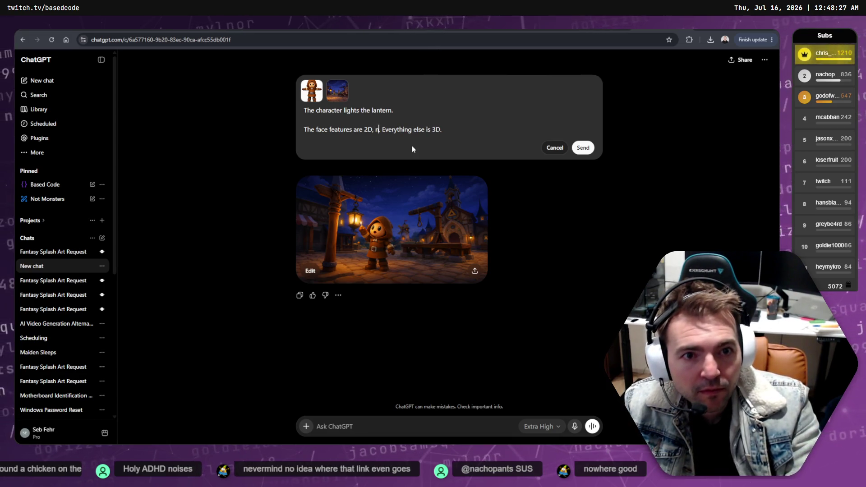
key(BackSpace)
key(Left)
key(Left)
key(Left)
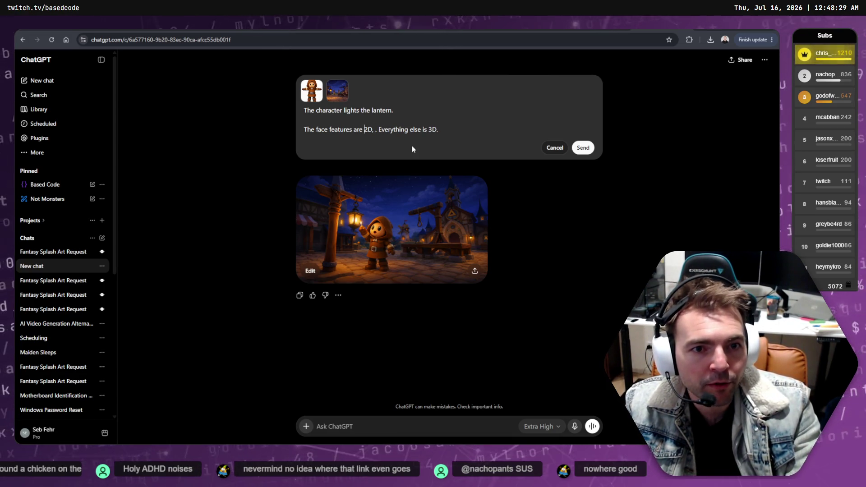
text(non-)
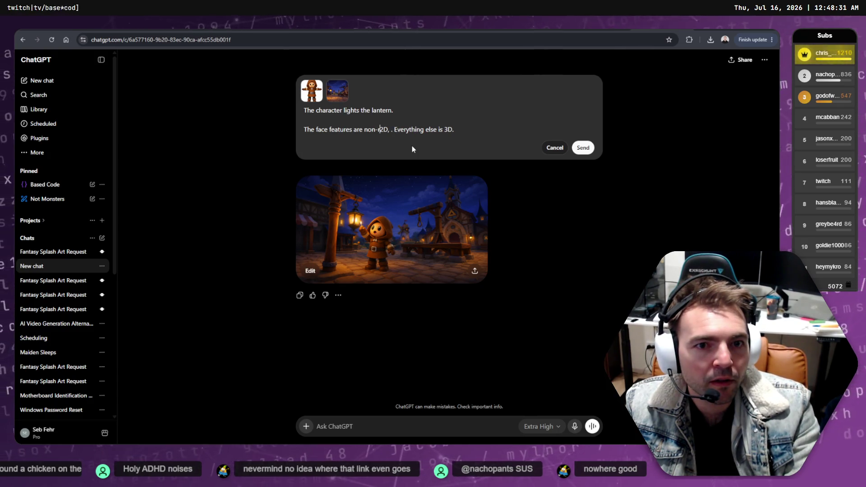
text(reflec)
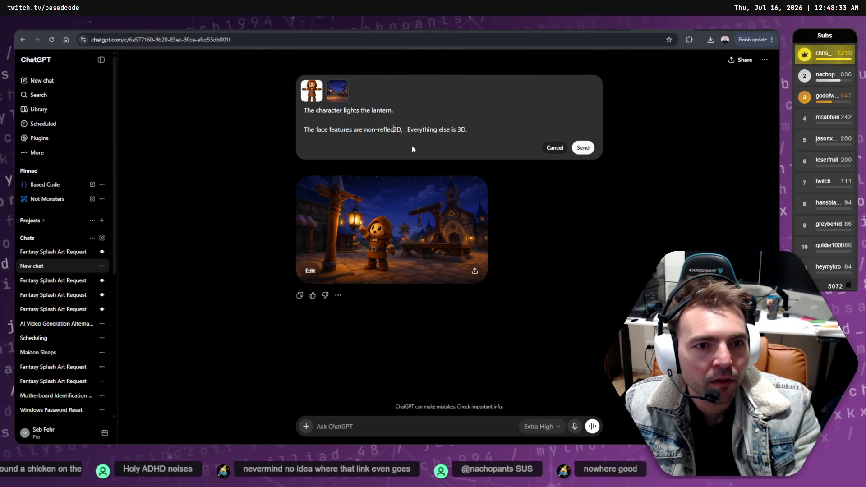
text(tive)
key(Delete)
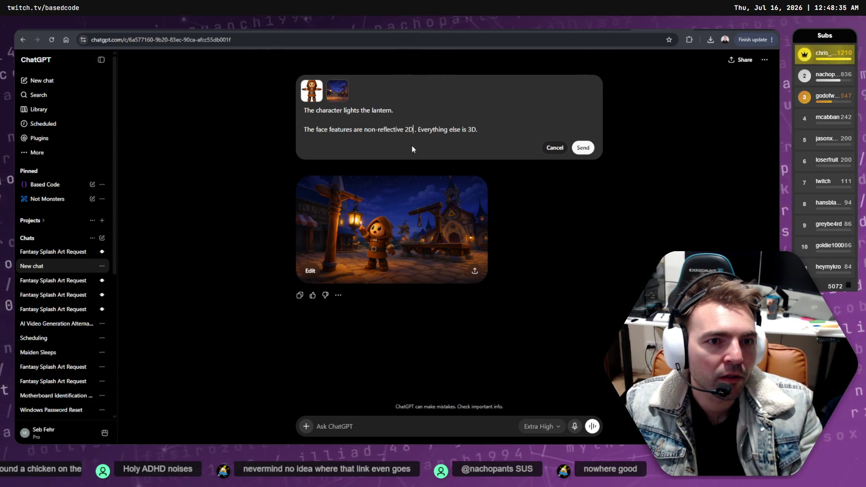
key(Return)
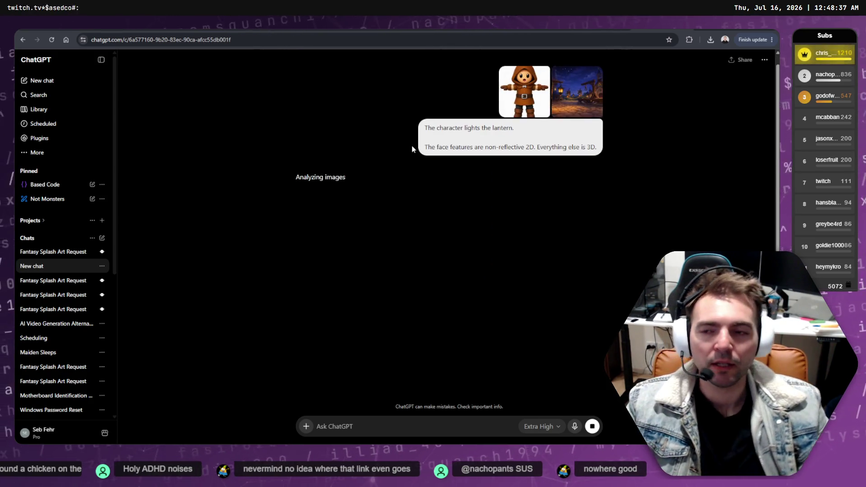